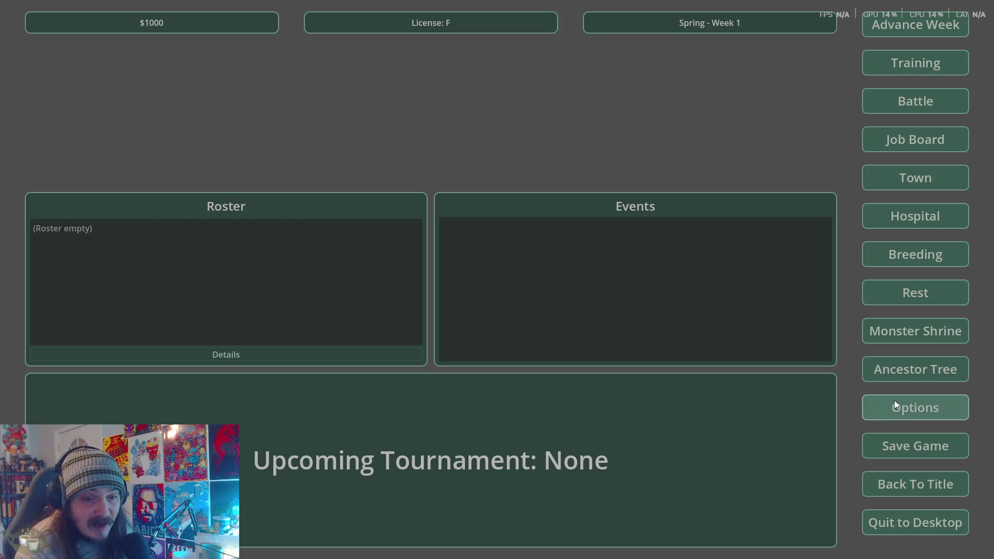
- Open the monster family tree view, then close it since it is empty
{"action": "left_click", "coordinate": [818, 357]}
{"action": "left_click", "coordinate": [864, 374]}
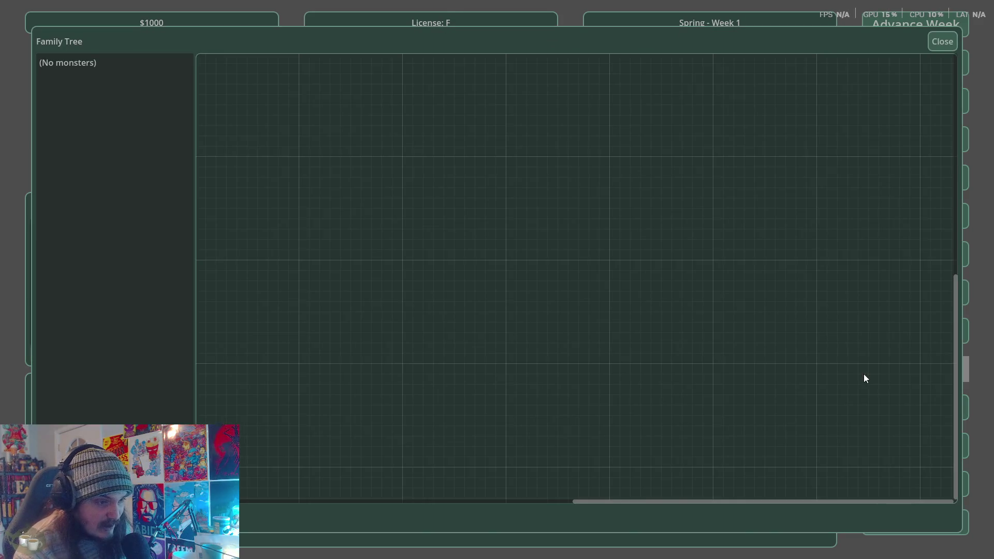
{"action": "left_click", "coordinate": [940, 41]}
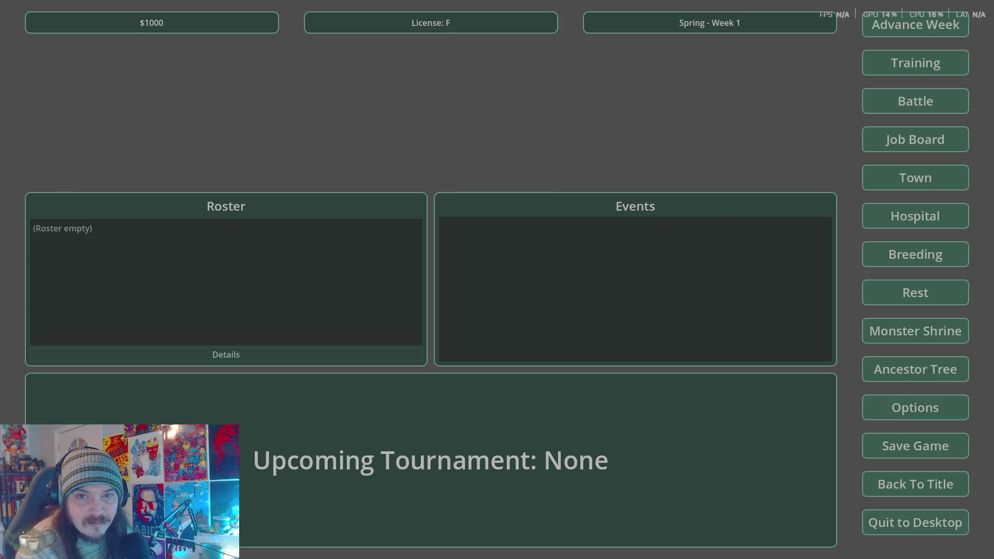
- Skim down through the System Specifications tab of the design doc
{"action": "left_click_drag", "start_coordinate": [594, 148], "coordinate": [402, 50]}
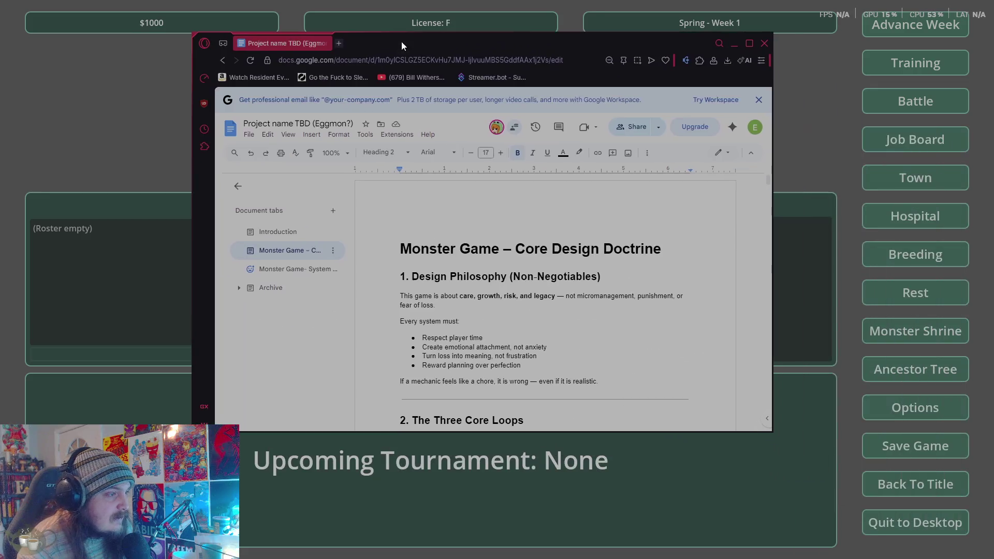
{"action": "scroll", "coordinate": [632, 249], "scroll_direction": "down", "scroll_amount": 4}
{"action": "scroll", "coordinate": [632, 248], "scroll_direction": "up", "scroll_amount": 4}
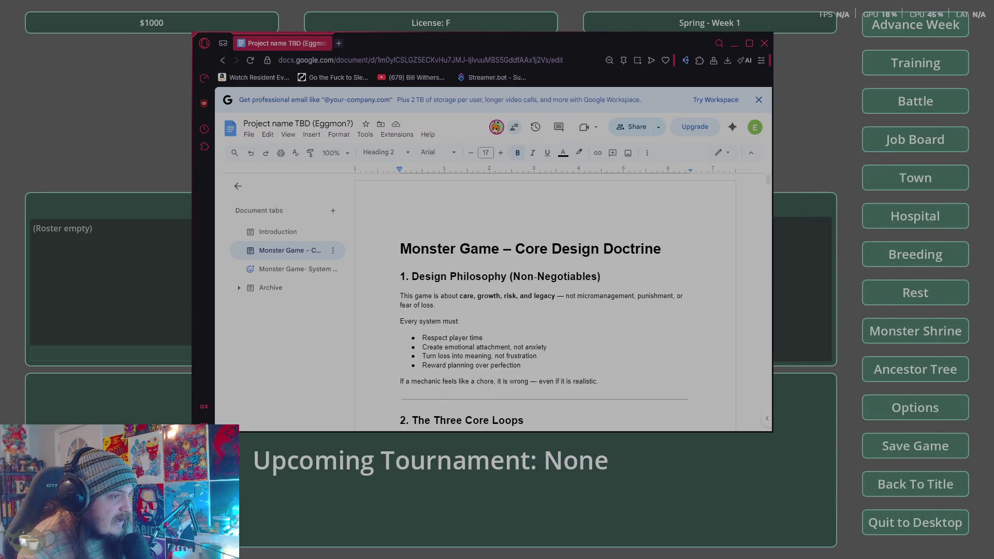
{"action": "left_click", "coordinate": [312, 270]}
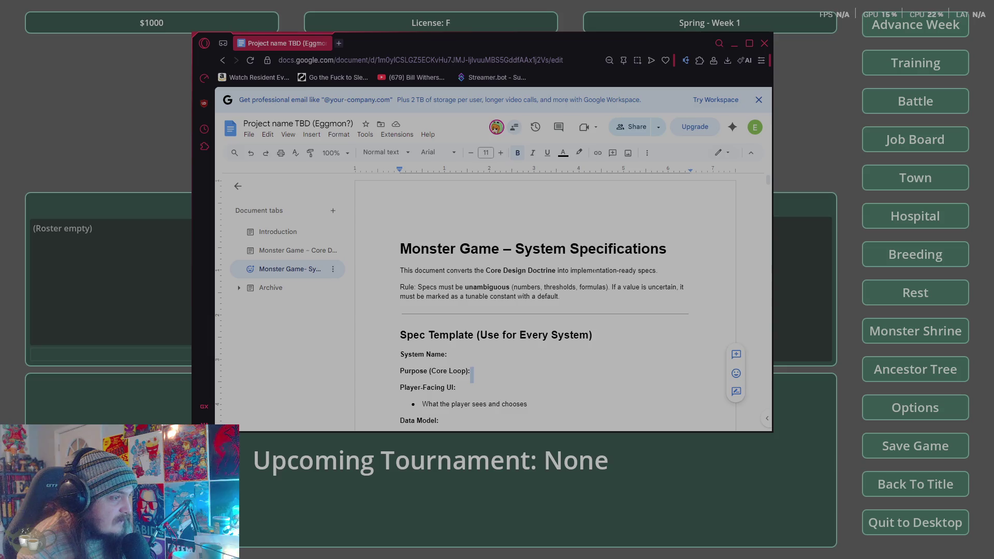
{"action": "scroll", "coordinate": [472, 374], "scroll_direction": "down", "scroll_amount": 20}
{"action": "scroll", "coordinate": [472, 374], "scroll_direction": "down", "scroll_amount": 5}
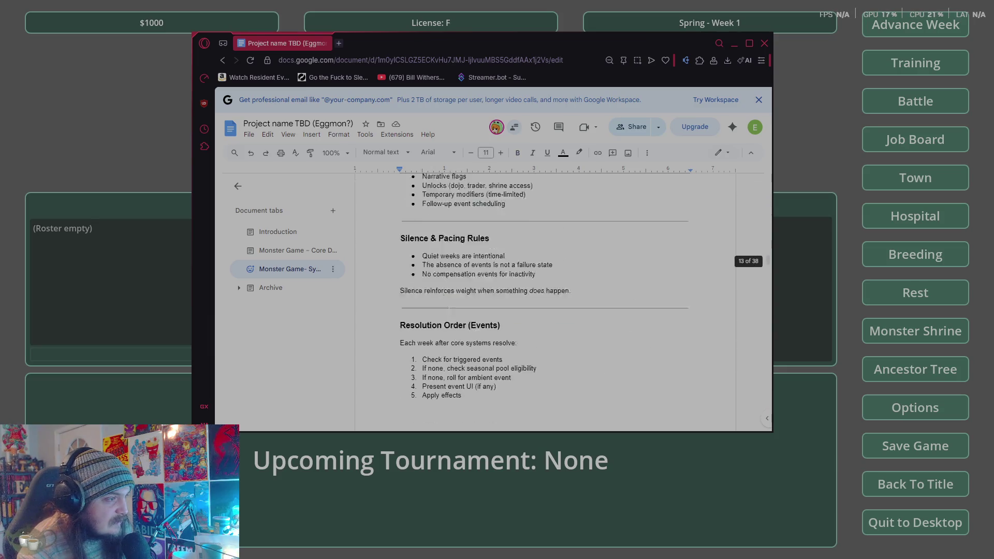
- Read the Core Design Doctrine tab to the end and back, then minimize the browser
{"action": "left_click", "coordinate": [290, 250]}
{"action": "scroll", "coordinate": [614, 327], "scroll_direction": "down", "scroll_amount": 20}
{"action": "scroll", "coordinate": [613, 327], "scroll_direction": "up", "scroll_amount": 20}
{"action": "scroll", "coordinate": [604, 348], "scroll_direction": "up", "scroll_amount": 20}
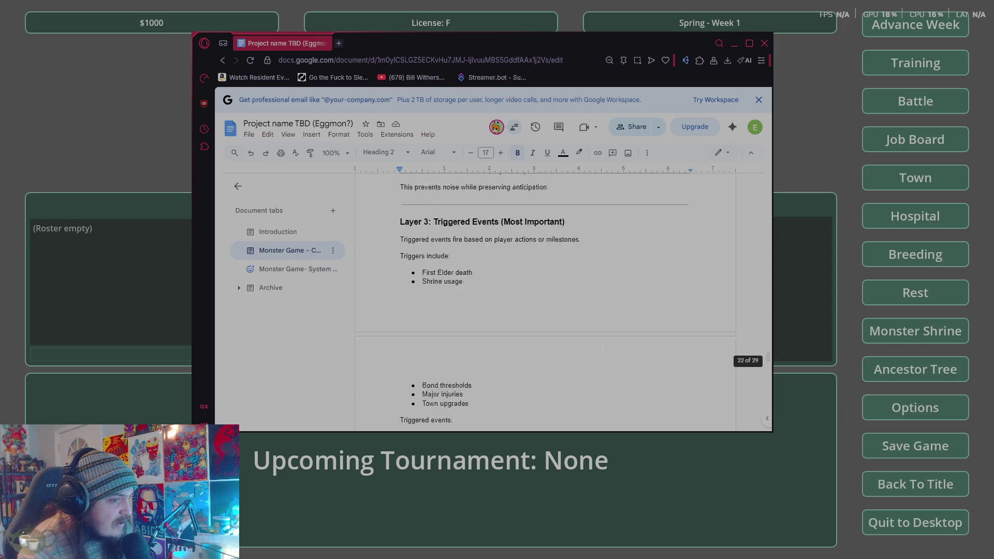
{"action": "scroll", "coordinate": [598, 352], "scroll_direction": "up", "scroll_amount": 10}
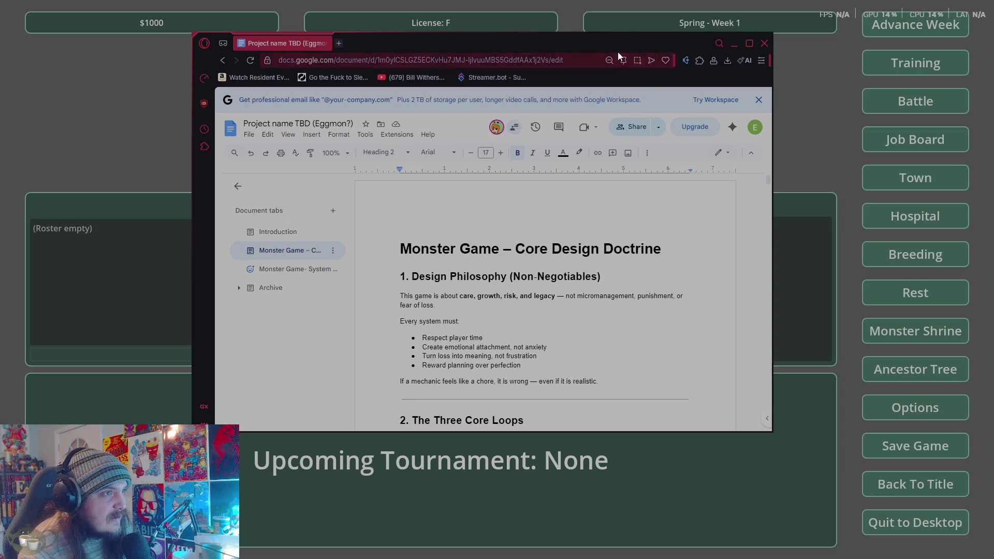
{"action": "left_click", "coordinate": [734, 44]}
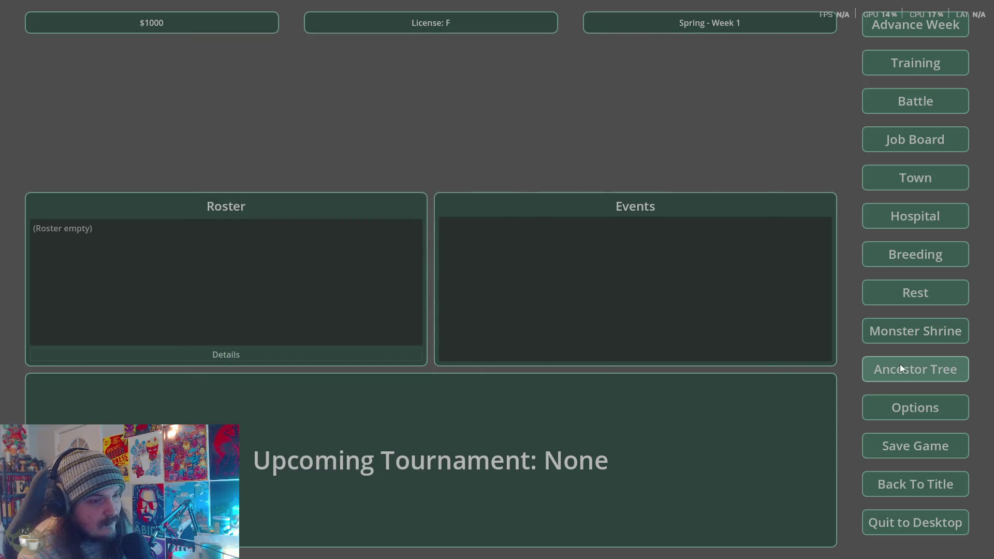
{"action": "left_click", "coordinate": [893, 334]}
{"action": "left_click", "coordinate": [694, 164]}
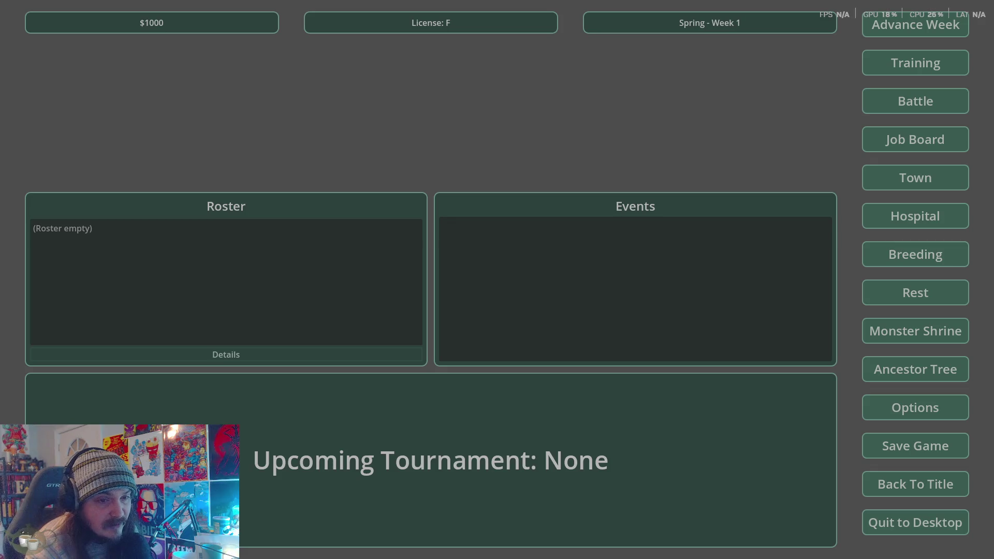
{"action": "left_click", "coordinate": [717, 305]}
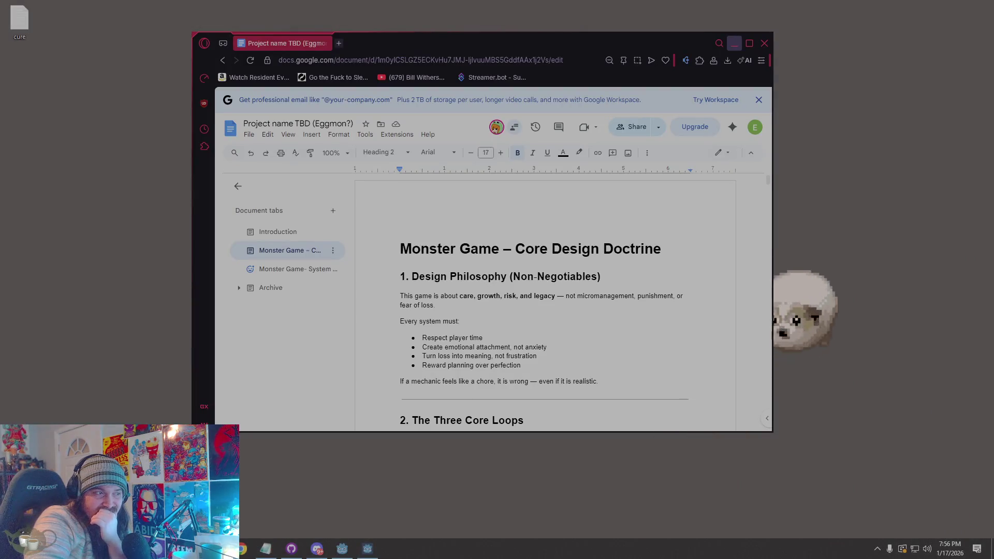
{"action": "left_click", "coordinate": [328, 269]}
{"action": "scroll", "coordinate": [583, 262], "scroll_direction": "down", "scroll_amount": 15}
{"action": "scroll", "coordinate": [583, 262], "scroll_direction": "down", "scroll_amount": 10}
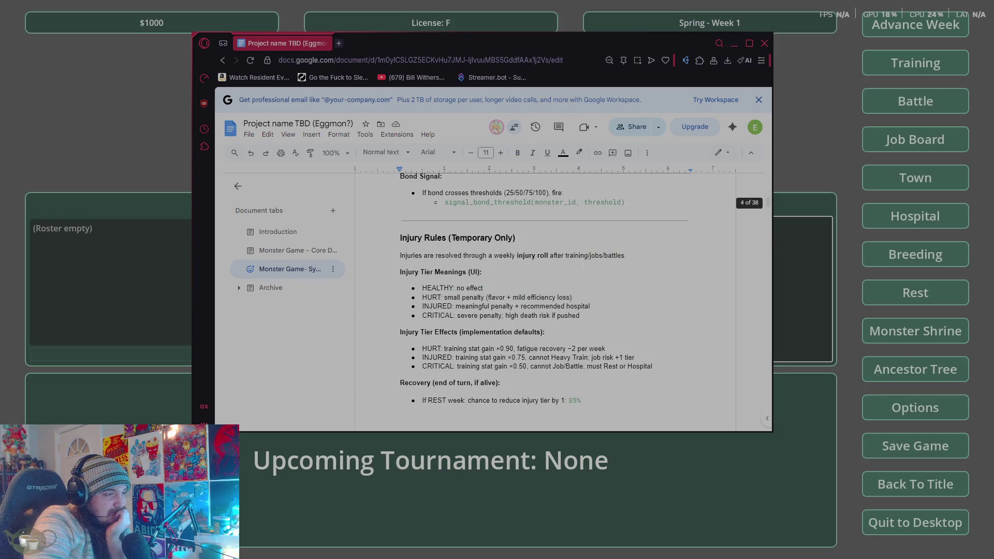
{"action": "scroll", "coordinate": [583, 265], "scroll_direction": "down", "scroll_amount": 10}
{"action": "scroll", "coordinate": [583, 264], "scroll_direction": "down", "scroll_amount": 20}
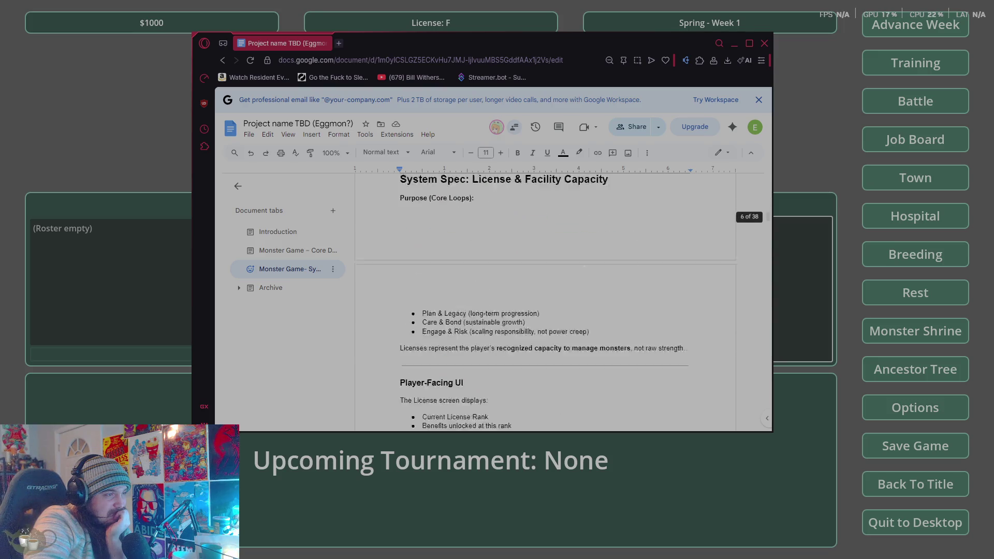
{"action": "scroll", "coordinate": [585, 263], "scroll_direction": "down", "scroll_amount": 20}
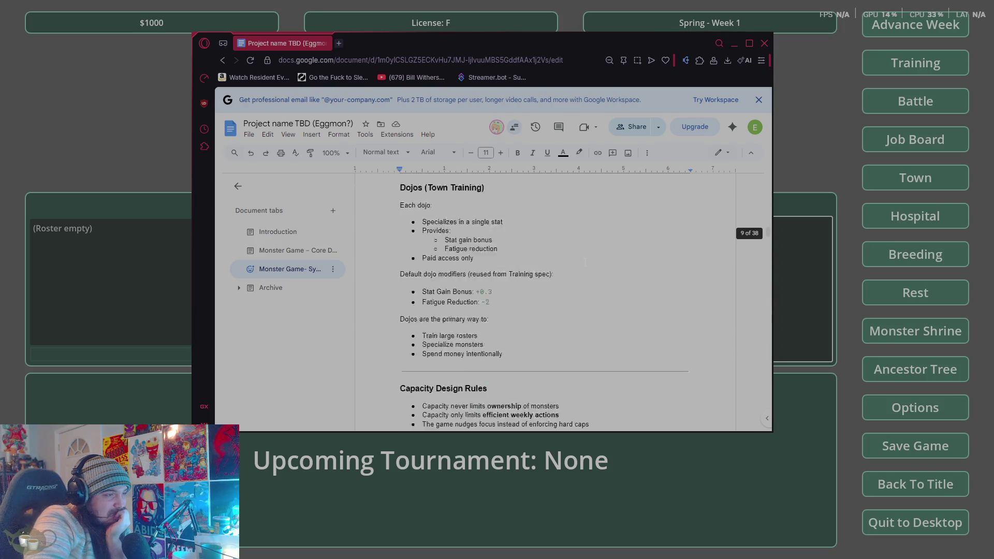
{"action": "scroll", "coordinate": [585, 263], "scroll_direction": "down", "scroll_amount": 20}
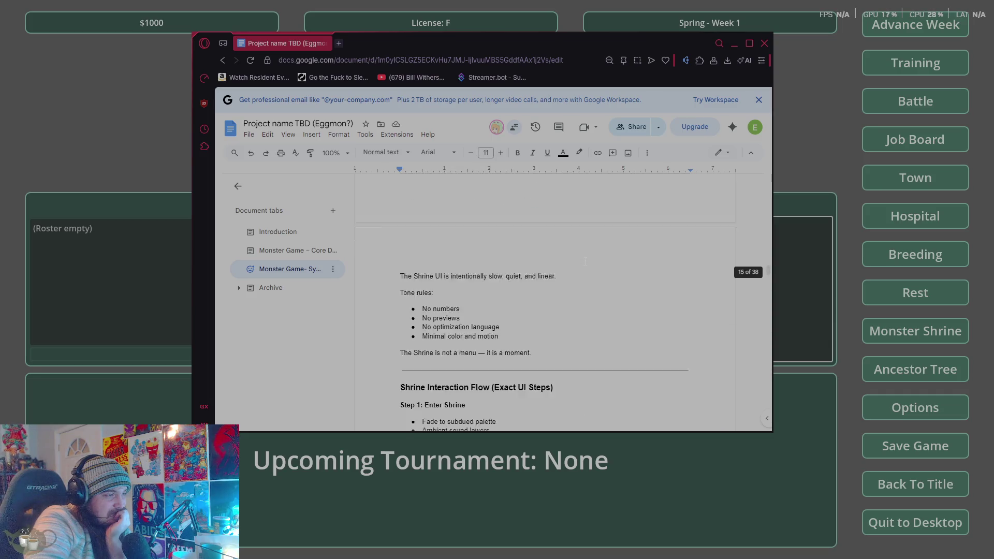
{"action": "scroll", "coordinate": [581, 262], "scroll_direction": "down", "scroll_amount": 20}
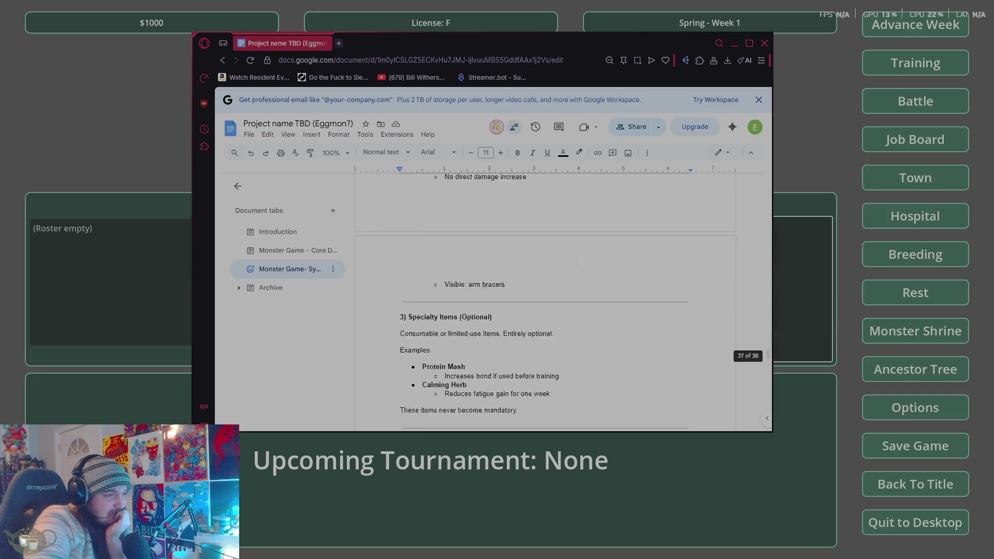
{"action": "left_click", "coordinate": [295, 251]}
{"action": "scroll", "coordinate": [585, 269], "scroll_direction": "up", "scroll_amount": 20}
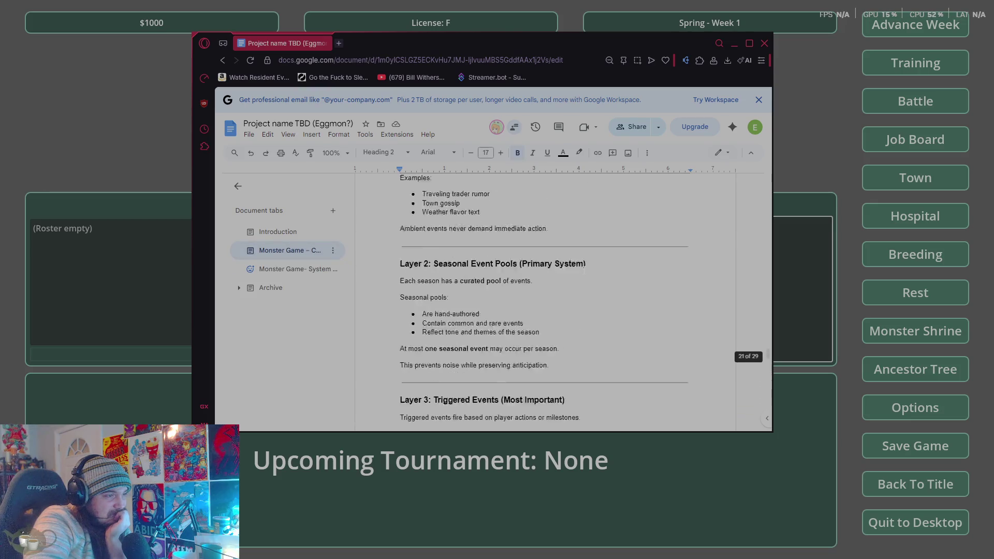
{"action": "scroll", "coordinate": [584, 269], "scroll_direction": "up", "scroll_amount": 10}
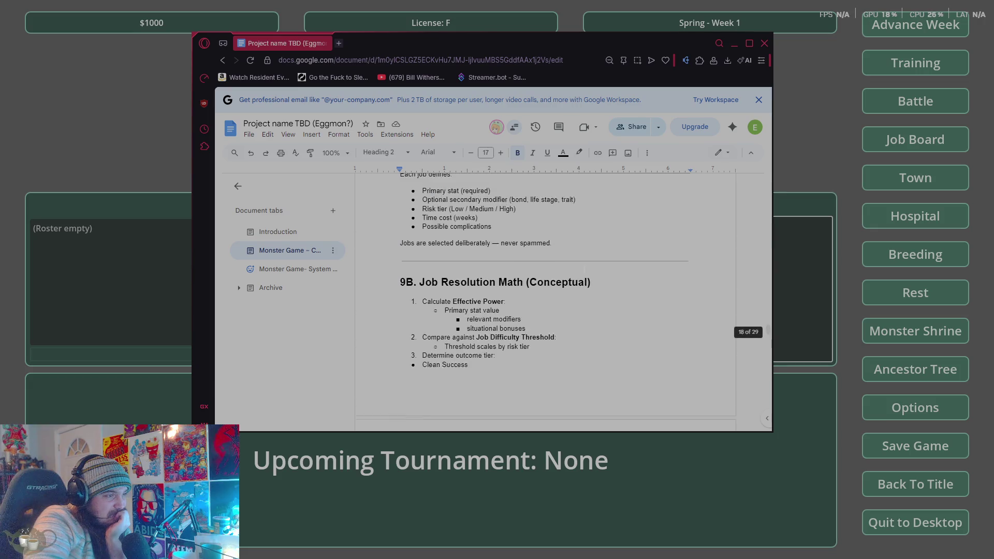
- Maximize the browser and scroll back to the title of the Core Design Doctrine tab
{"action": "left_click", "coordinate": [749, 45]}
{"action": "scroll", "coordinate": [497, 311], "scroll_direction": "up", "scroll_amount": 15}
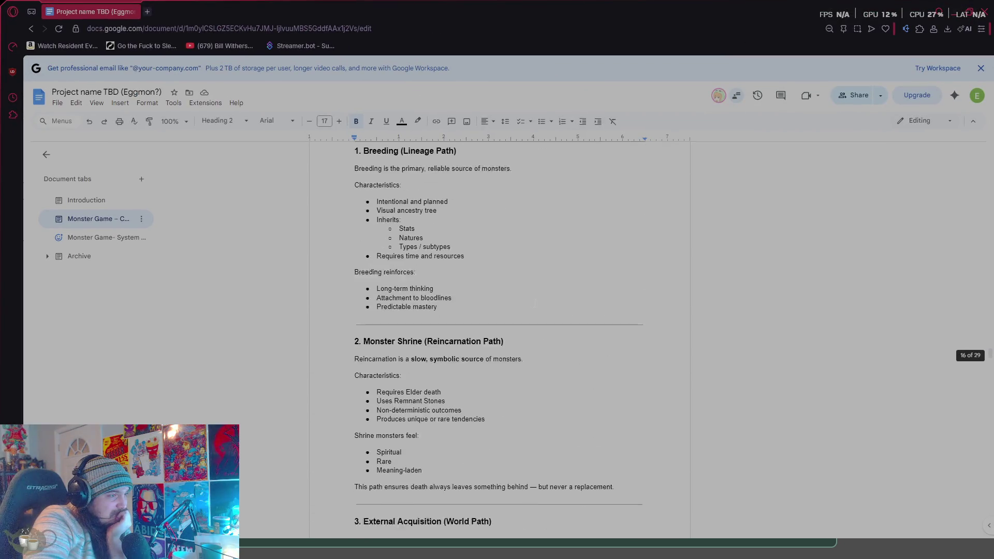
{"action": "scroll", "coordinate": [498, 336], "scroll_direction": "up", "scroll_amount": 10}
{"action": "scroll", "coordinate": [586, 361], "scroll_direction": "up", "scroll_amount": 10}
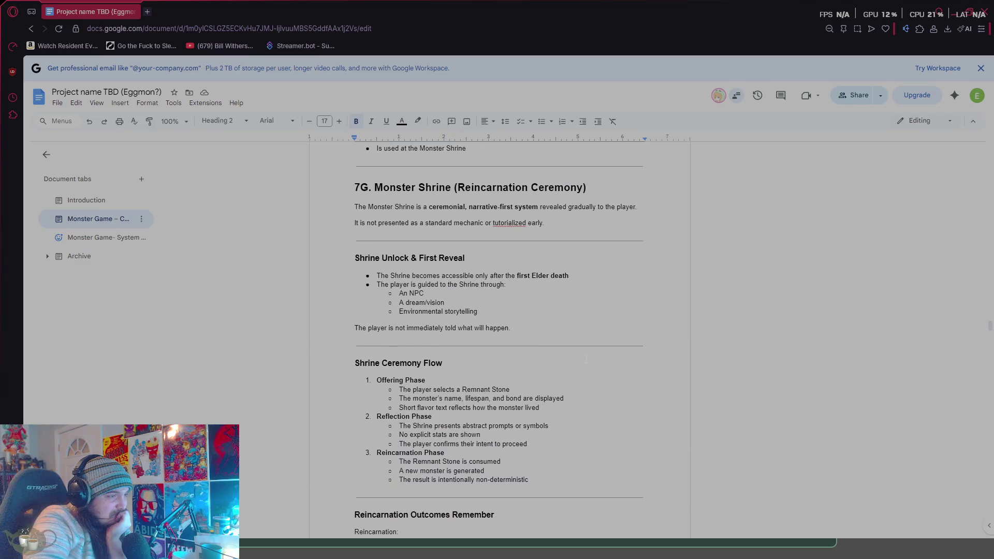
{"action": "scroll", "coordinate": [616, 338], "scroll_direction": "up", "scroll_amount": 8}
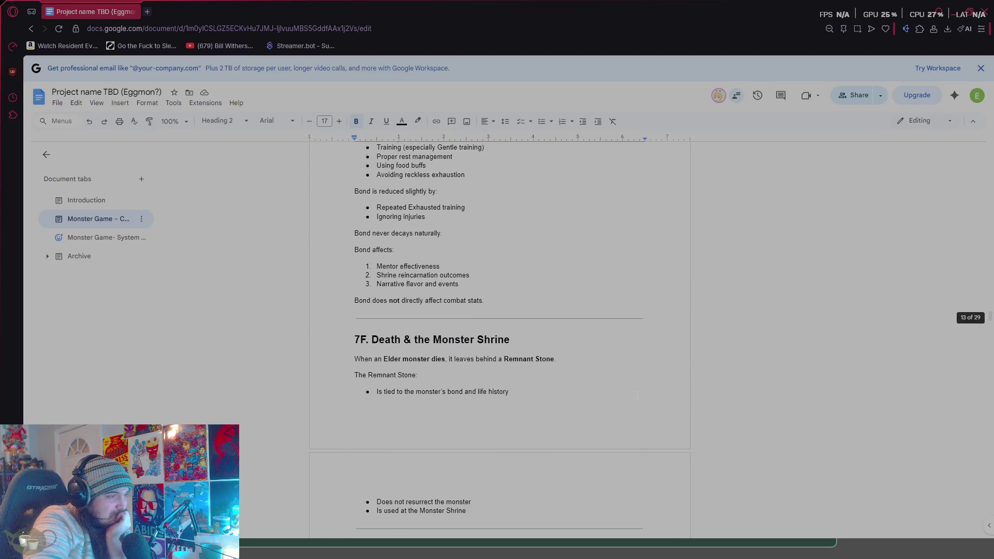
{"action": "scroll", "coordinate": [637, 398], "scroll_direction": "up", "scroll_amount": 7}
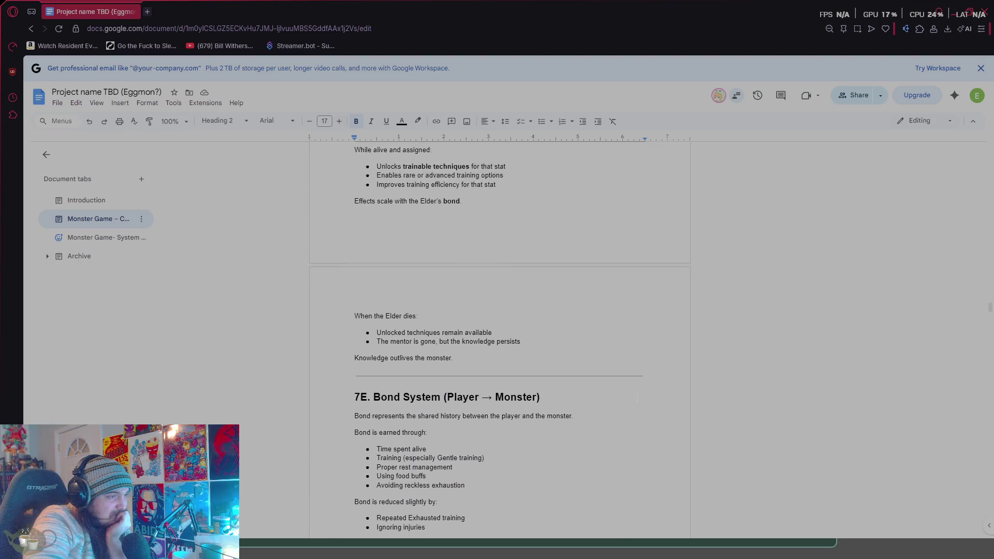
{"action": "scroll", "coordinate": [638, 398], "scroll_direction": "up", "scroll_amount": 12}
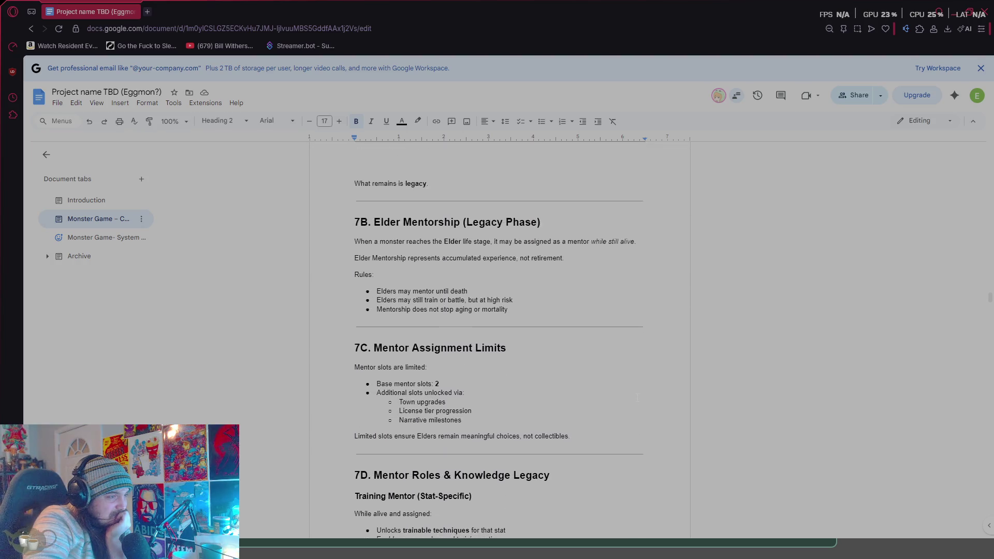
{"action": "scroll", "coordinate": [637, 396], "scroll_direction": "up", "scroll_amount": 15}
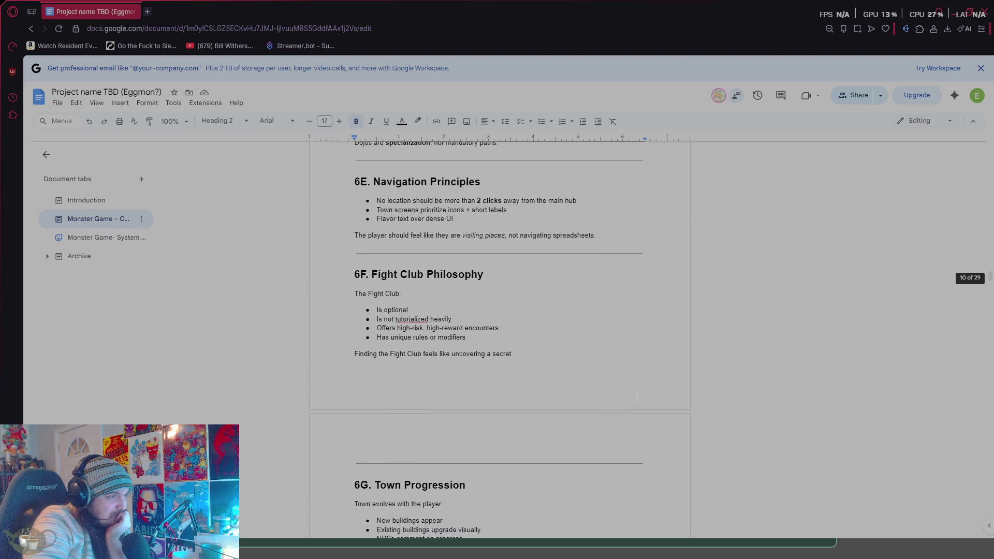
{"action": "scroll", "coordinate": [638, 397], "scroll_direction": "up", "scroll_amount": 5}
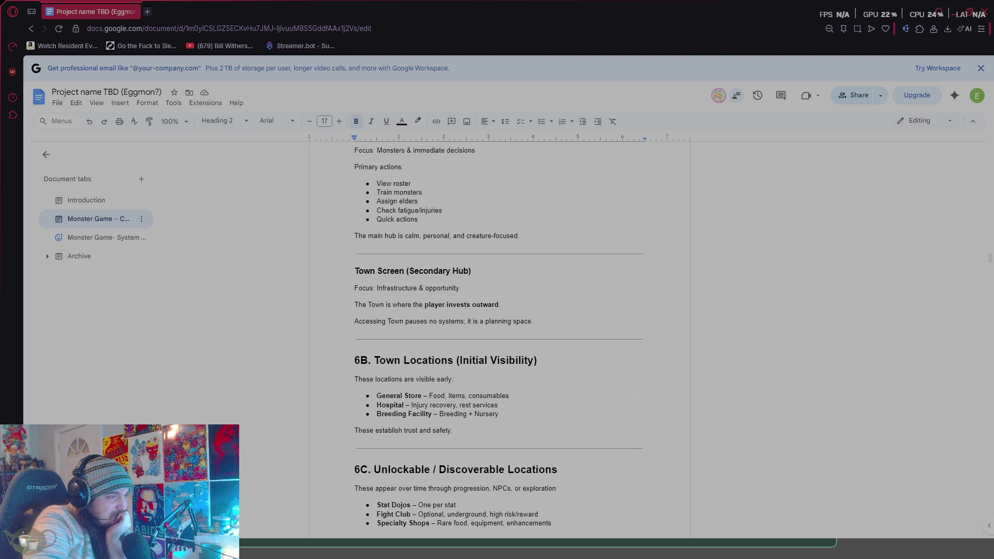
{"action": "scroll", "coordinate": [637, 398], "scroll_direction": "up", "scroll_amount": 10}
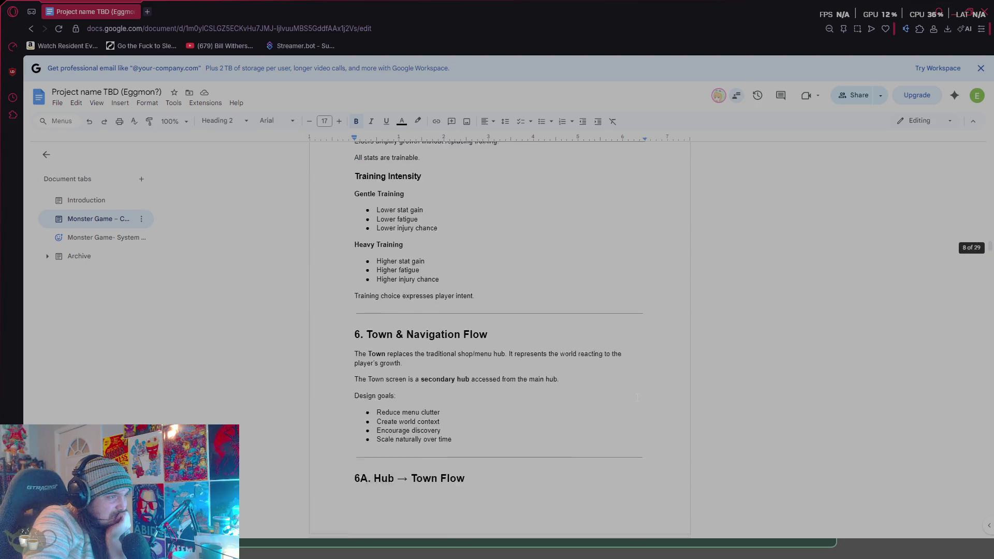
{"action": "scroll", "coordinate": [638, 398], "scroll_direction": "up", "scroll_amount": 15}
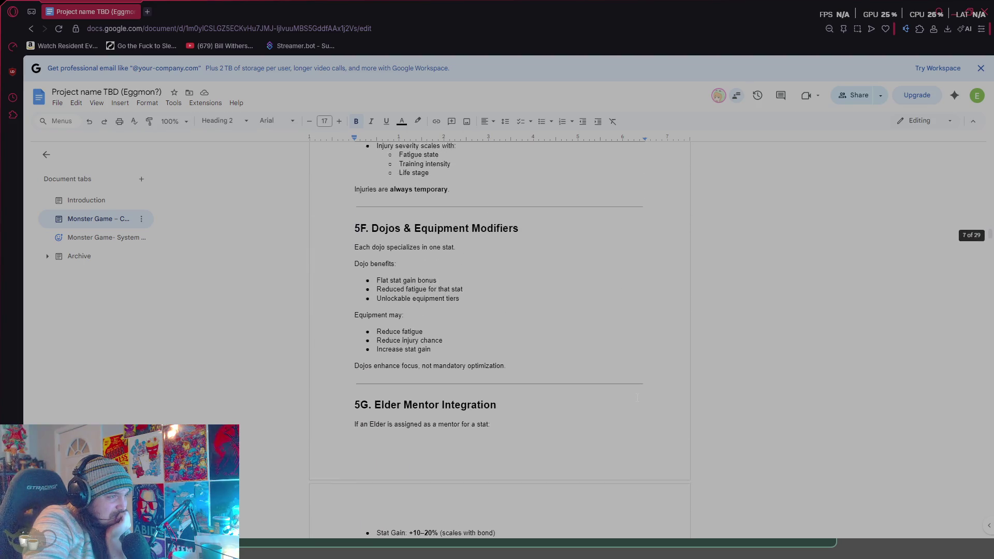
{"action": "scroll", "coordinate": [637, 397], "scroll_direction": "up", "scroll_amount": 5}
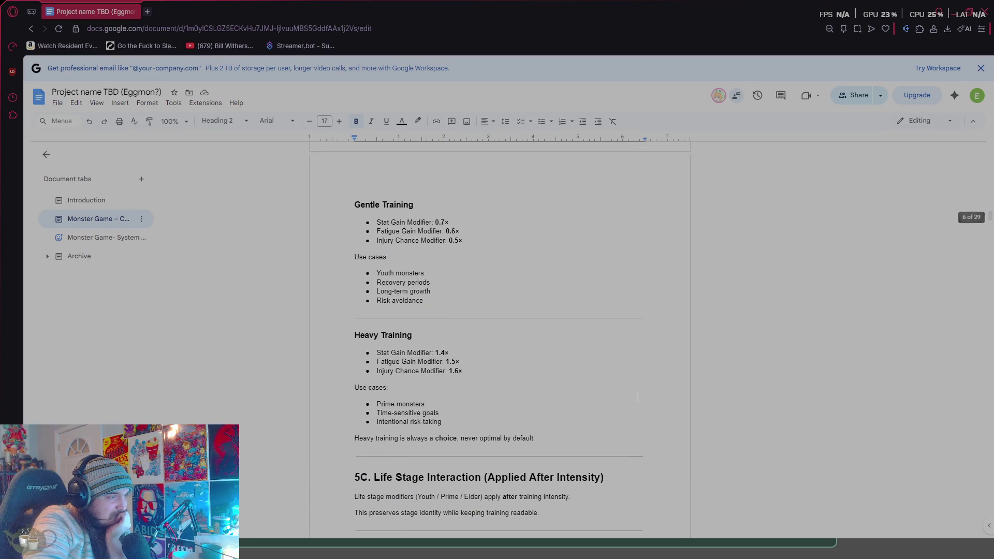
{"action": "scroll", "coordinate": [638, 398], "scroll_direction": "up", "scroll_amount": 20}
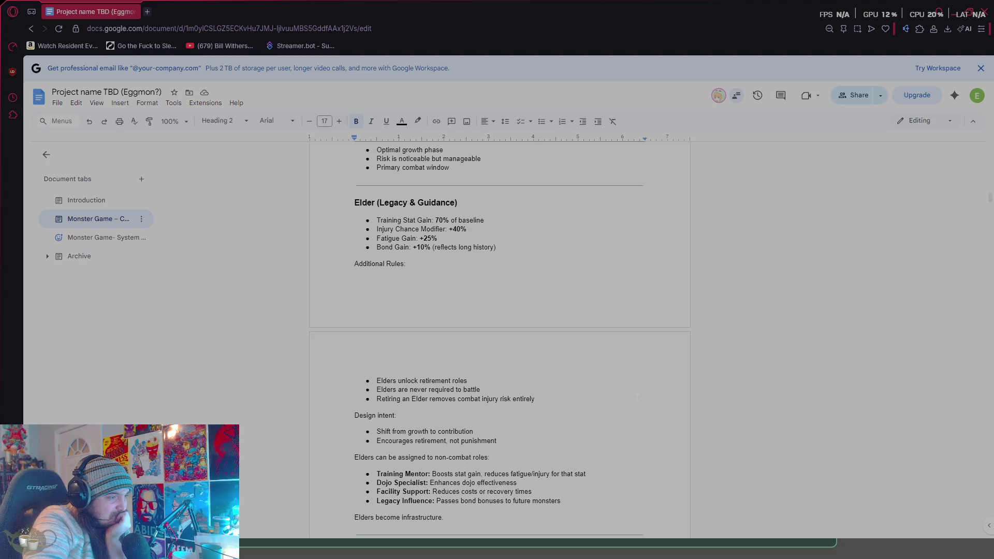
{"action": "scroll", "coordinate": [638, 398], "scroll_direction": "up", "scroll_amount": 20}
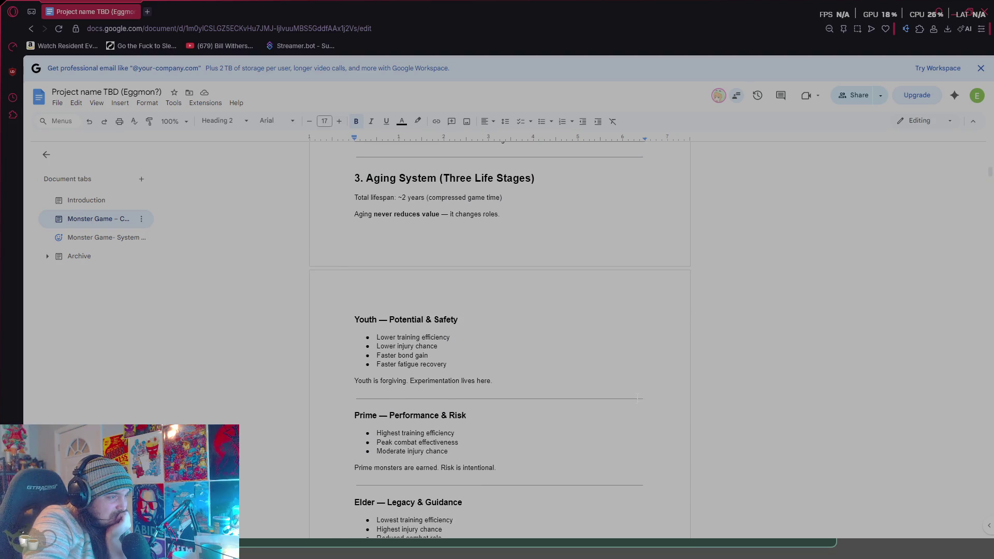
{"action": "scroll", "coordinate": [637, 398], "scroll_direction": "up", "scroll_amount": 4}
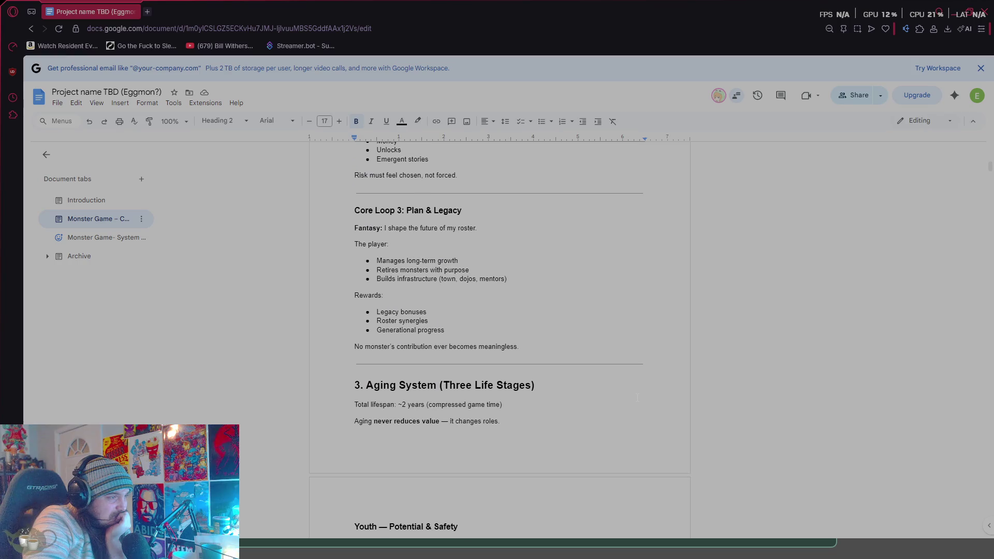
{"action": "scroll", "coordinate": [638, 398], "scroll_direction": "up", "scroll_amount": 10}
{"action": "scroll", "coordinate": [638, 398], "scroll_direction": "up", "scroll_amount": 5}
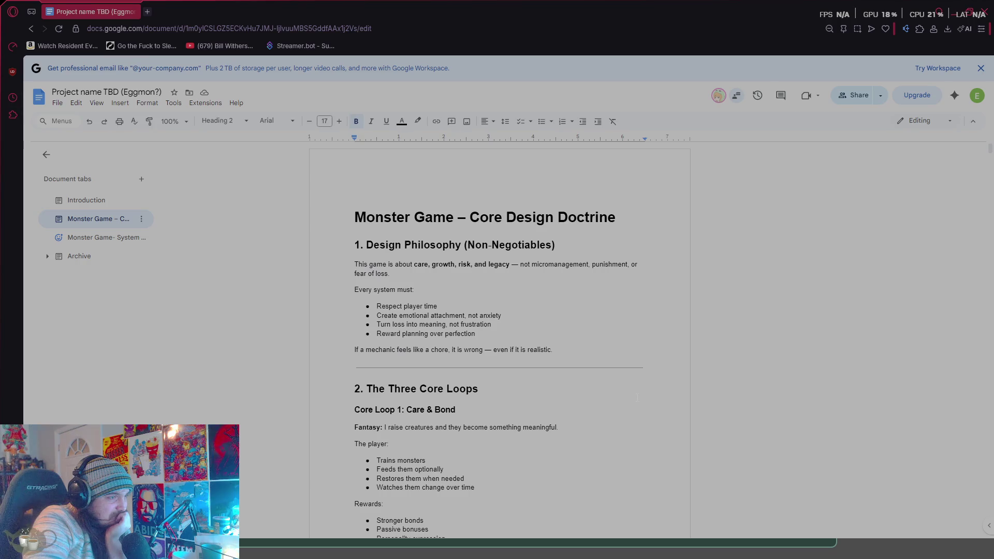
- Read down Core Design Doctrine to section 13G Design Intent, then open System Specifications
{"action": "scroll", "coordinate": [554, 398], "scroll_direction": "down", "scroll_amount": 14}
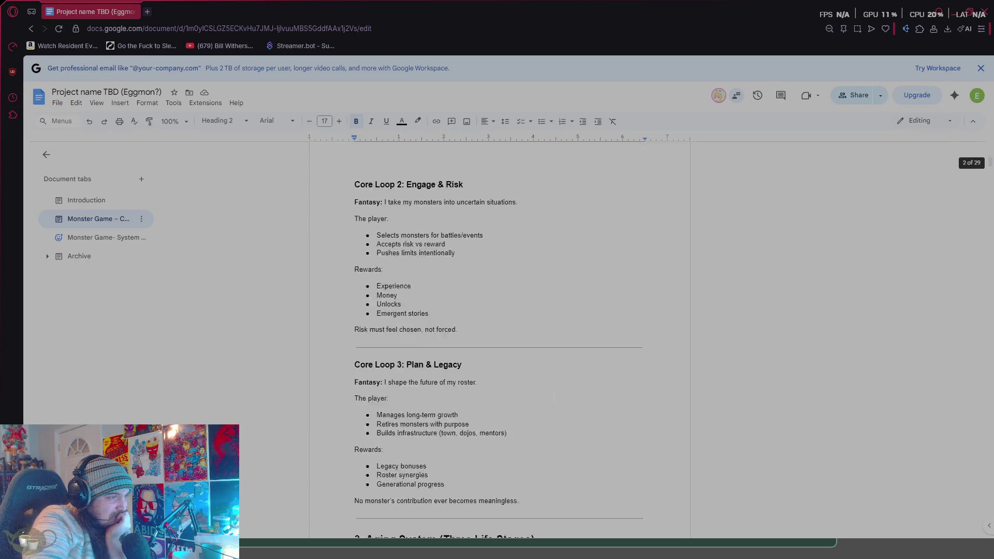
{"action": "scroll", "coordinate": [554, 398], "scroll_direction": "down", "scroll_amount": 20}
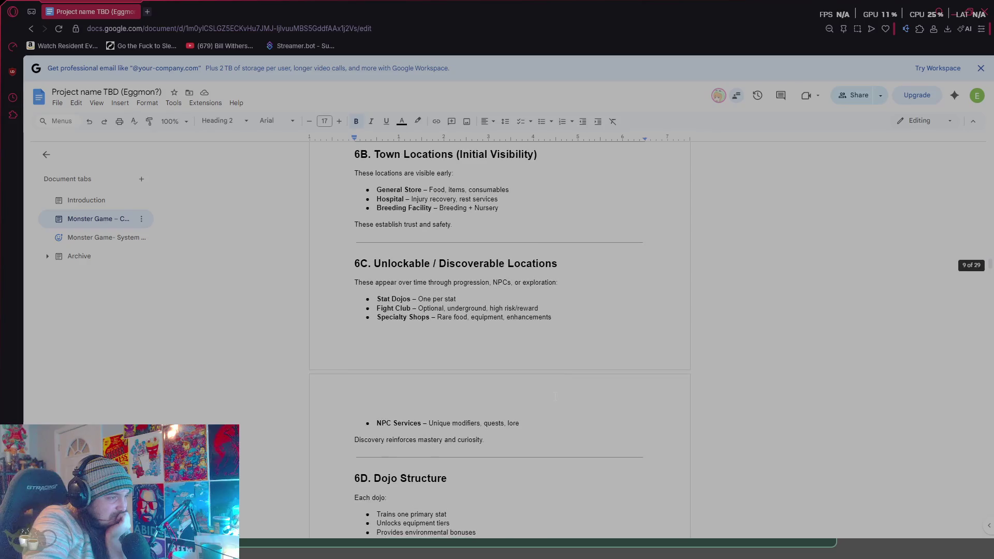
{"action": "scroll", "coordinate": [555, 397], "scroll_direction": "down", "scroll_amount": 20}
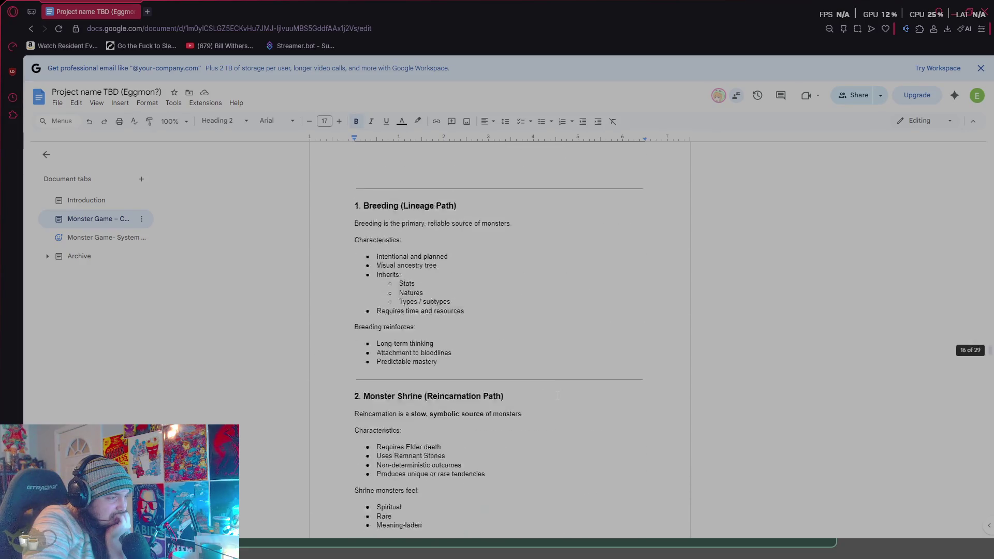
{"action": "scroll", "coordinate": [557, 396], "scroll_direction": "down", "scroll_amount": 20}
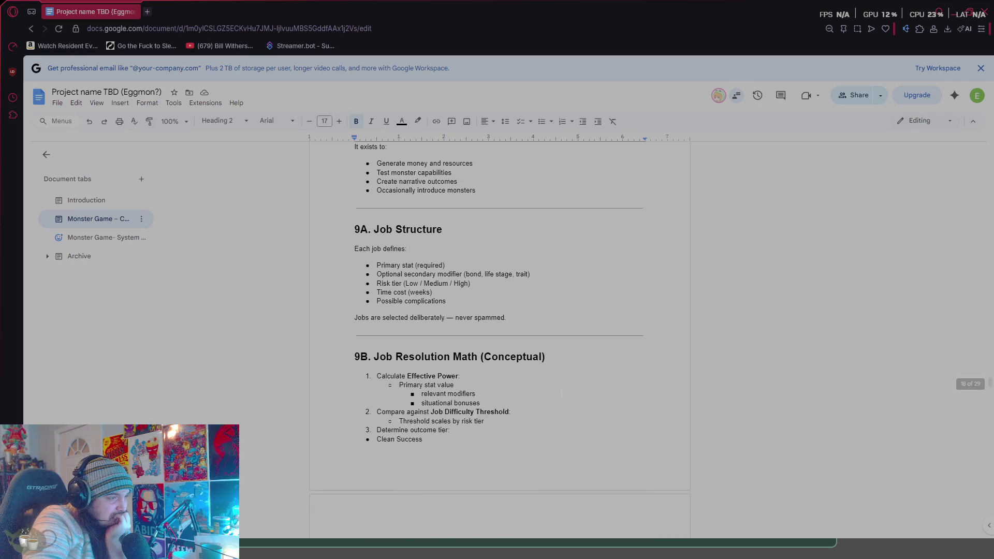
{"action": "scroll", "coordinate": [562, 393], "scroll_direction": "down", "scroll_amount": 20}
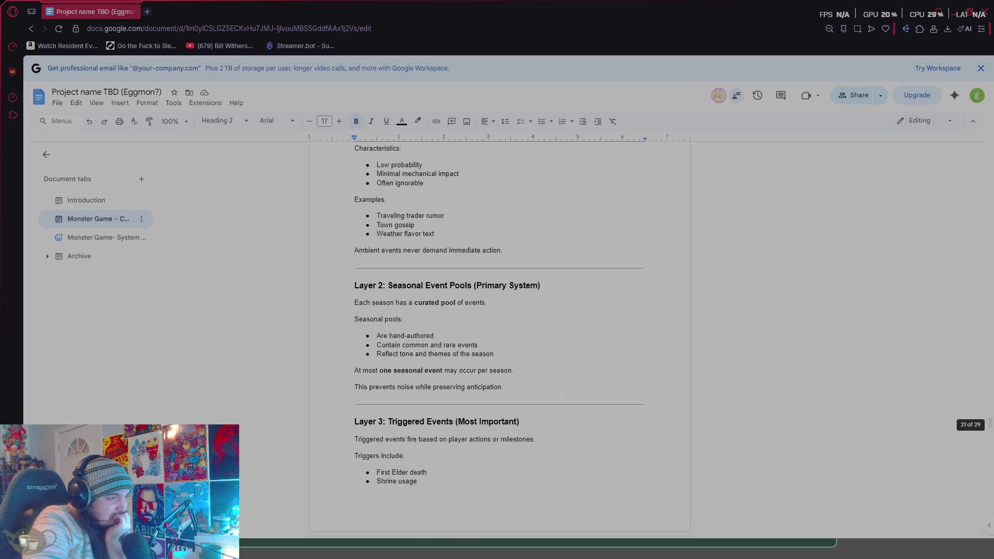
{"action": "scroll", "coordinate": [562, 394], "scroll_direction": "down", "scroll_amount": 20}
{"action": "scroll", "coordinate": [562, 393], "scroll_direction": "down", "scroll_amount": 15}
{"action": "scroll", "coordinate": [562, 394], "scroll_direction": "down", "scroll_amount": 8}
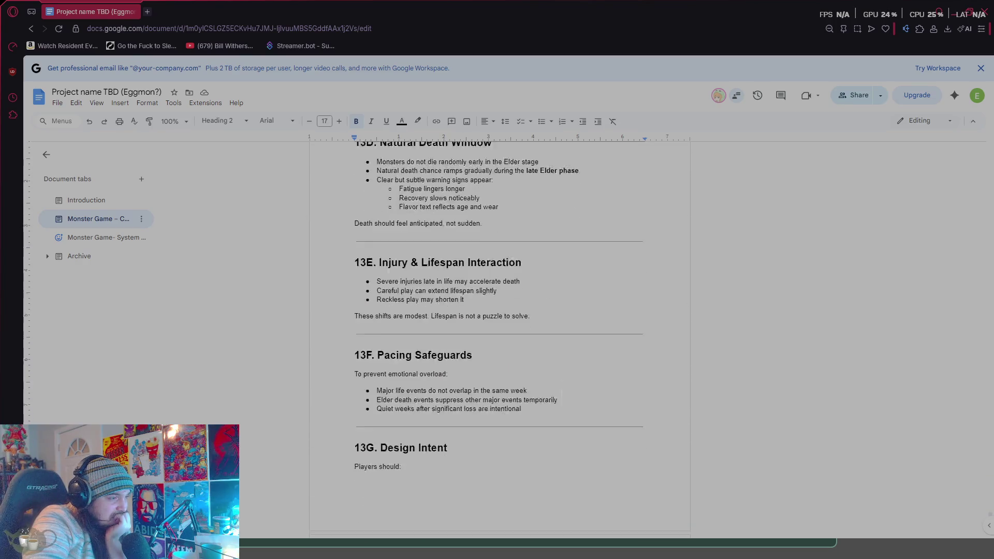
{"action": "scroll", "coordinate": [562, 393], "scroll_direction": "down", "scroll_amount": 4}
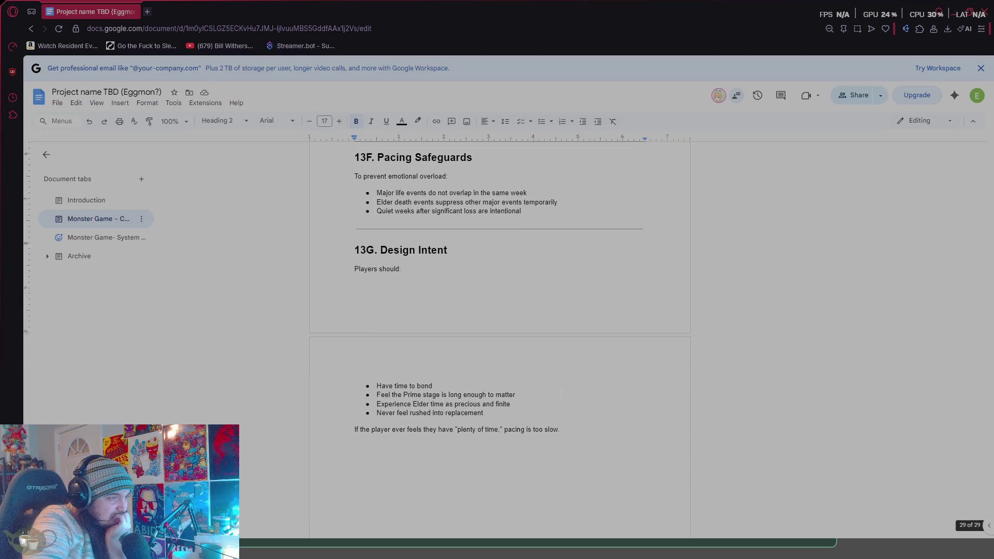
{"action": "left_click", "coordinate": [112, 245]}
{"action": "left_click", "coordinate": [104, 255]}
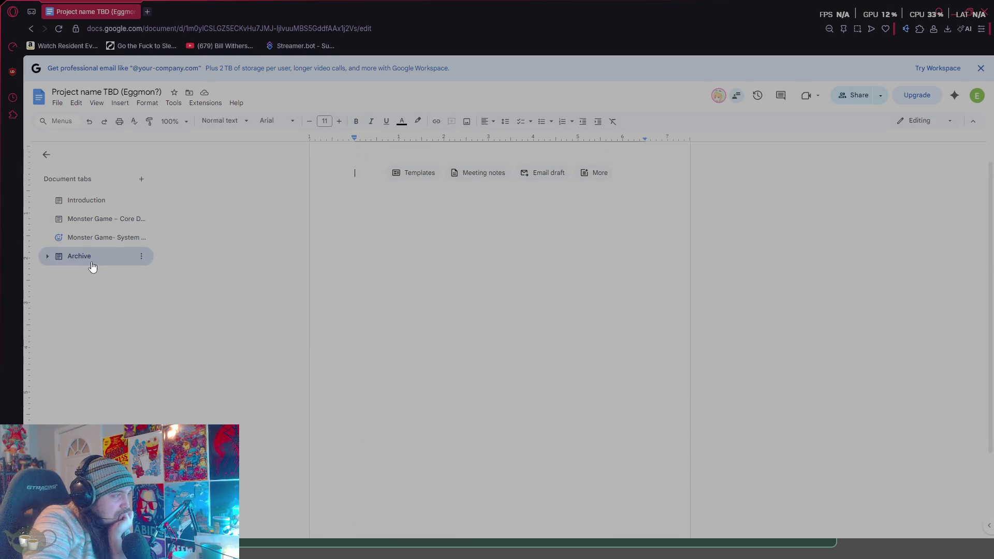
{"action": "left_click", "coordinate": [48, 256]}
{"action": "left_click", "coordinate": [118, 302]}
{"action": "left_click", "coordinate": [107, 331]}
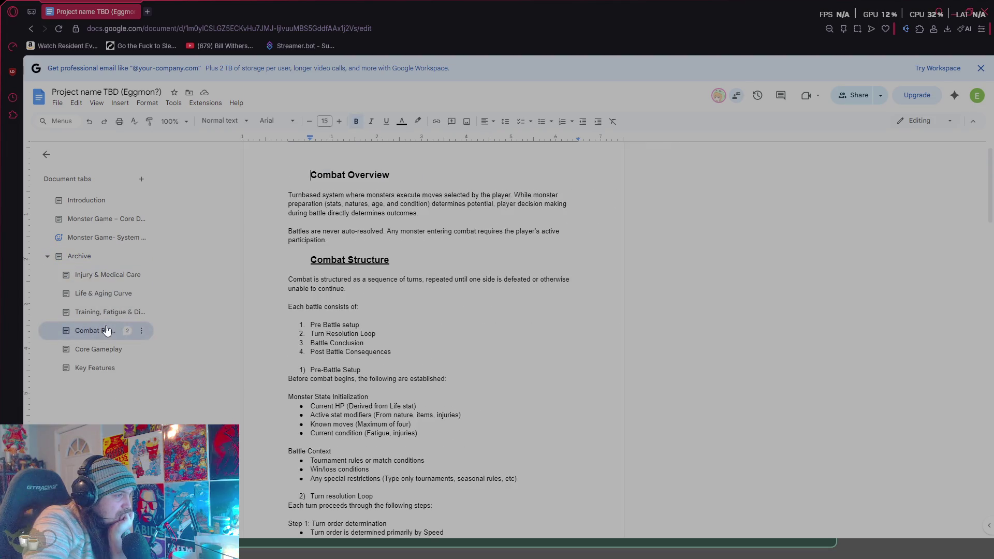
{"action": "left_click", "coordinate": [113, 293]}
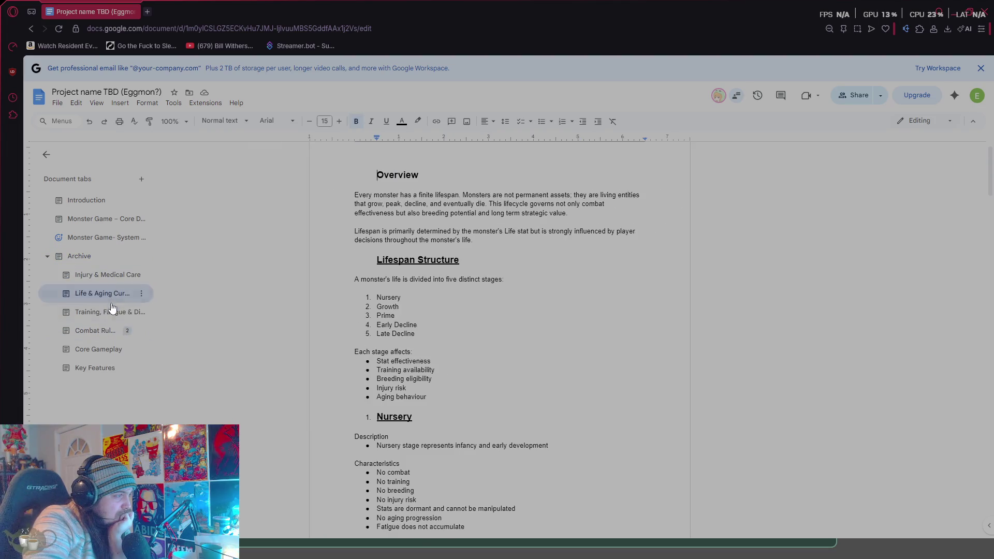
{"action": "left_click", "coordinate": [120, 280]}
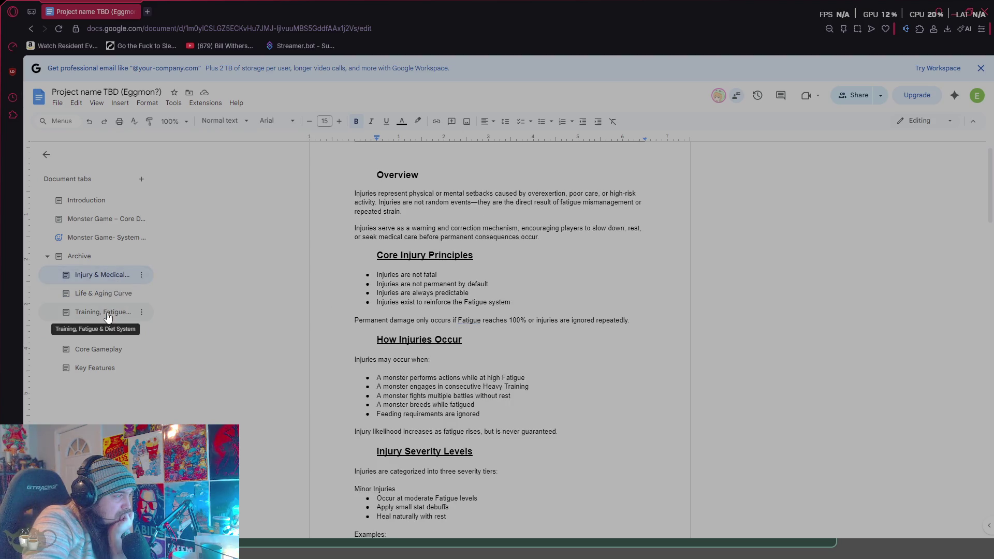
{"action": "left_click", "coordinate": [96, 334]}
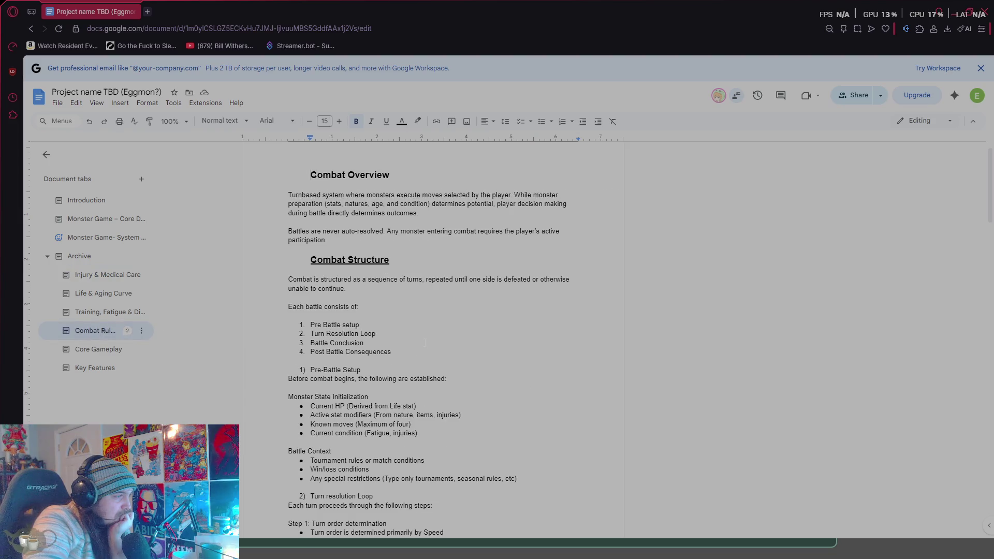
{"action": "scroll", "coordinate": [421, 345], "scroll_direction": "down", "scroll_amount": 20}
{"action": "scroll", "coordinate": [421, 345], "scroll_direction": "up", "scroll_amount": 10}
{"action": "scroll", "coordinate": [421, 345], "scroll_direction": "down", "scroll_amount": 5}
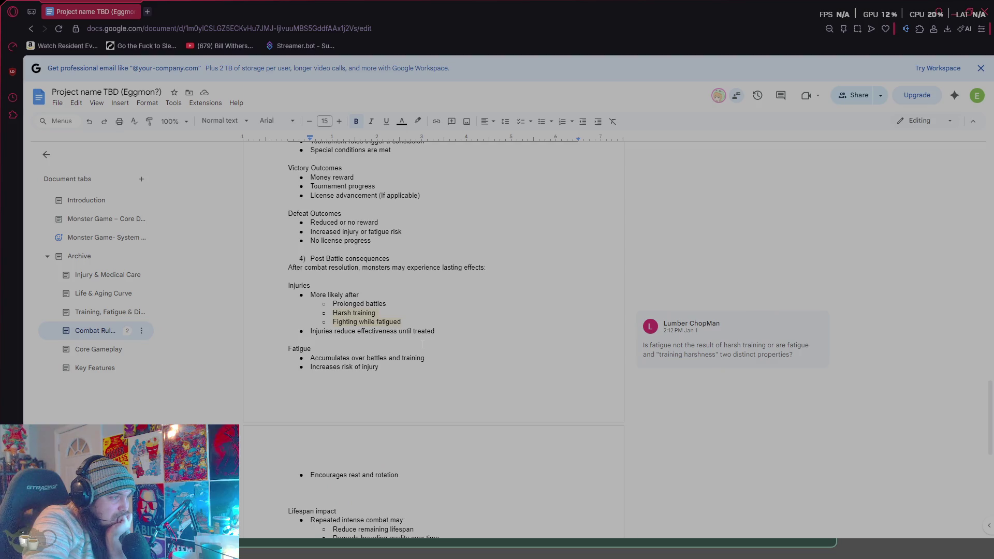
{"action": "scroll", "coordinate": [422, 345], "scroll_direction": "down", "scroll_amount": 5}
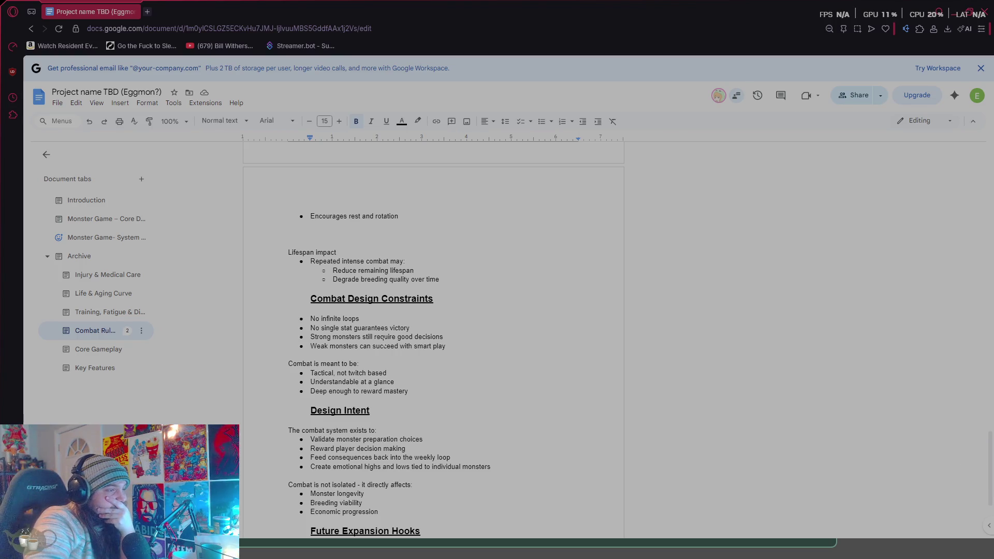
{"action": "scroll", "coordinate": [335, 346], "scroll_direction": "up", "scroll_amount": 15}
{"action": "scroll", "coordinate": [335, 346], "scroll_direction": "up", "scroll_amount": 10}
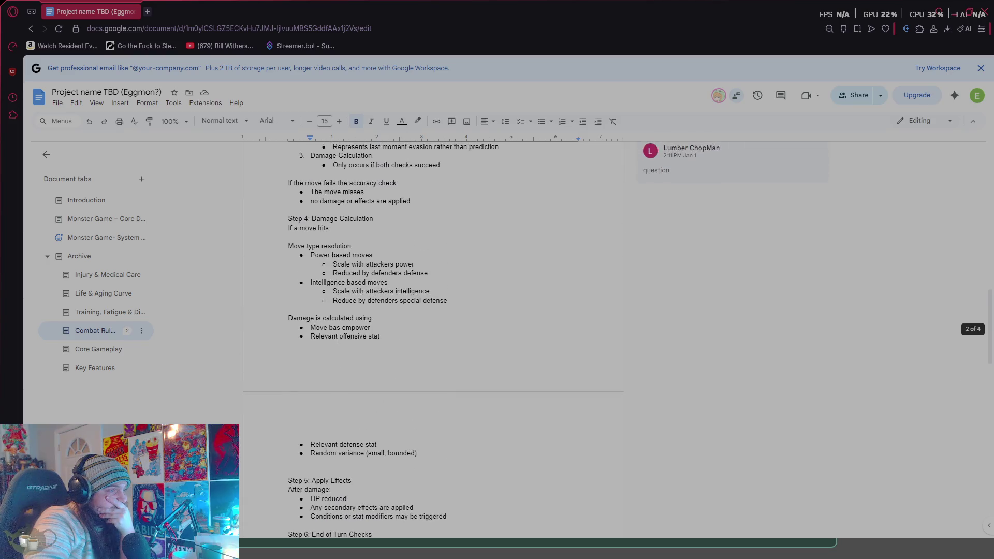
{"action": "scroll", "coordinate": [353, 333], "scroll_direction": "up", "scroll_amount": 6}
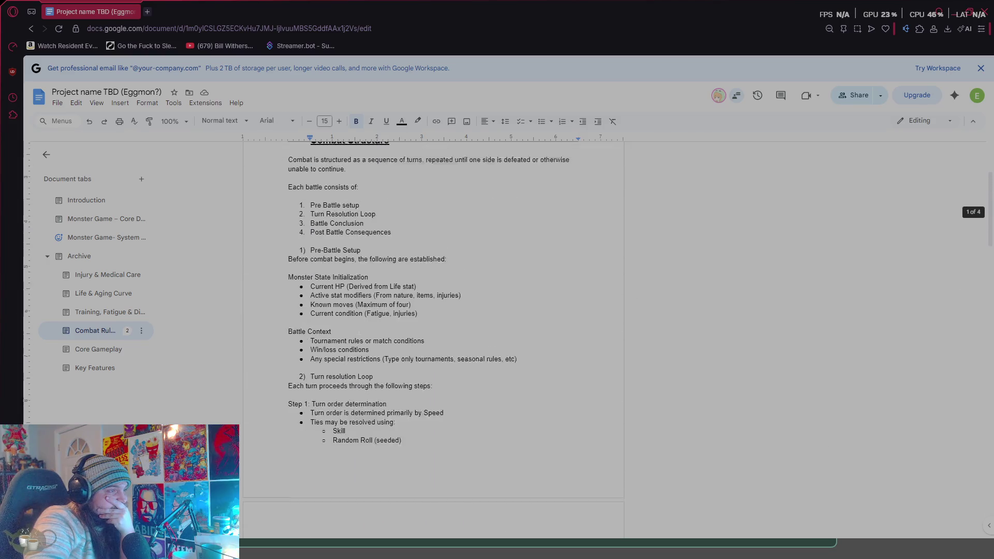
{"action": "scroll", "coordinate": [359, 332], "scroll_direction": "down", "scroll_amount": 7}
{"action": "scroll", "coordinate": [359, 333], "scroll_direction": "down", "scroll_amount": 7}
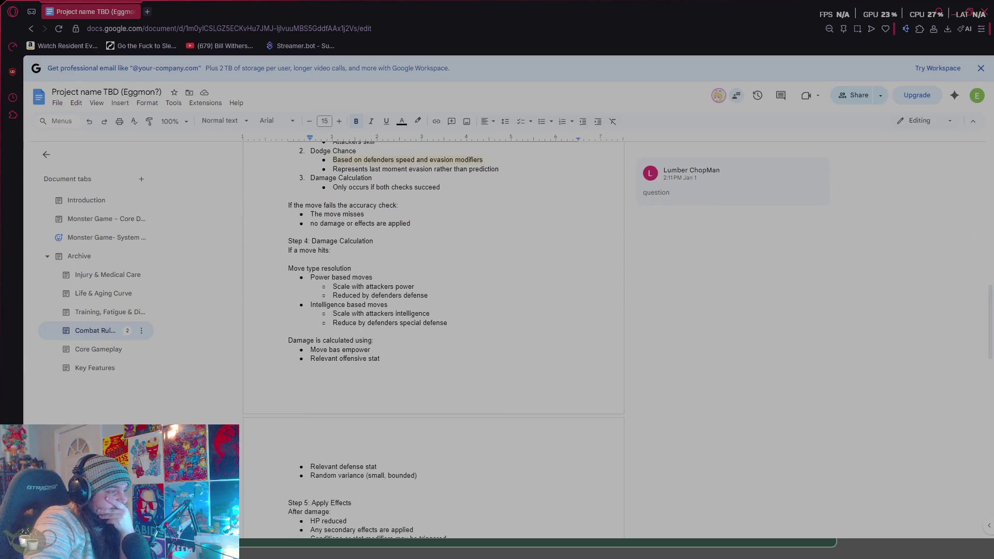
{"action": "scroll", "coordinate": [361, 331], "scroll_direction": "down", "scroll_amount": 10}
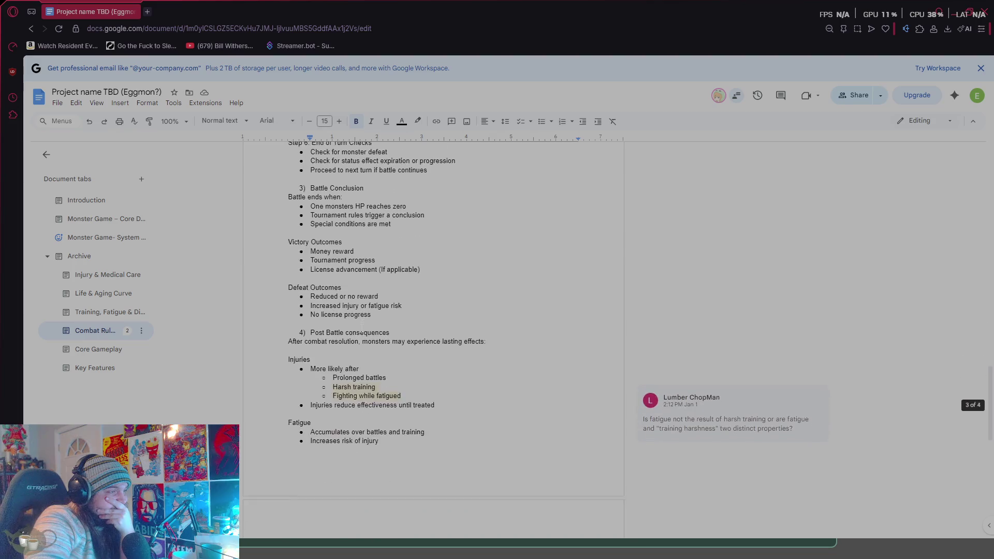
{"action": "scroll", "coordinate": [362, 329], "scroll_direction": "down", "scroll_amount": 1}
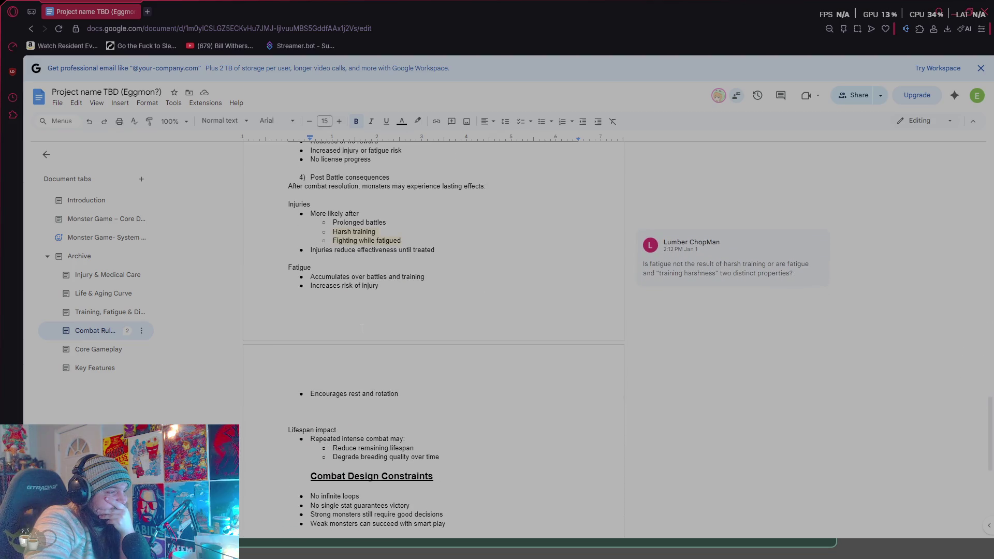
{"action": "scroll", "coordinate": [362, 327], "scroll_direction": "down", "scroll_amount": 4}
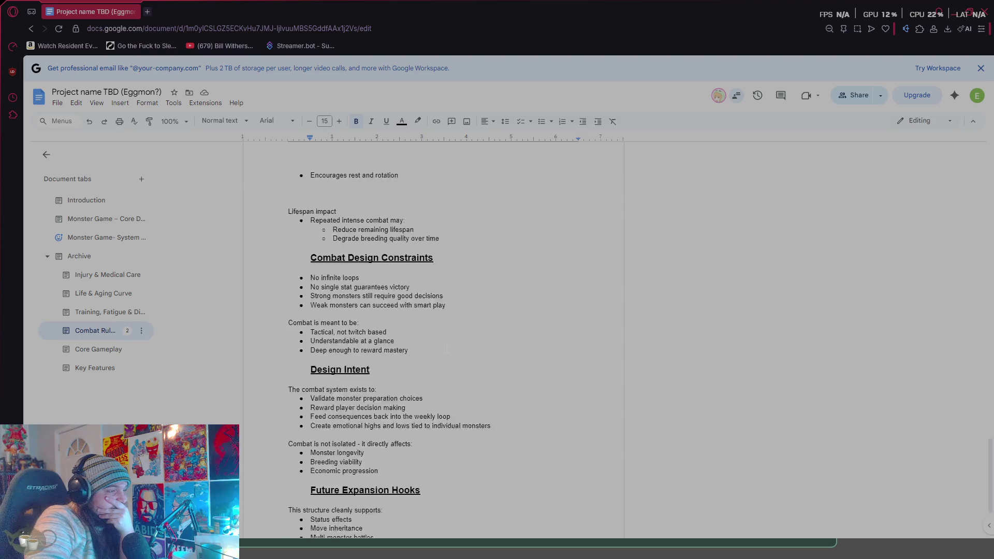
{"action": "scroll", "coordinate": [447, 349], "scroll_direction": "down", "scroll_amount": 2}
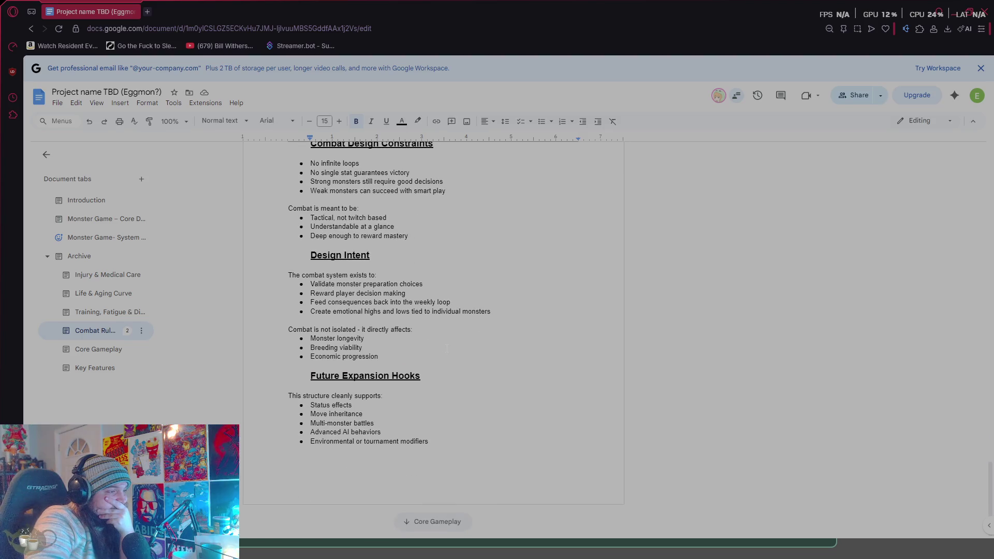
{"action": "scroll", "coordinate": [446, 348], "scroll_direction": "up", "scroll_amount": 7}
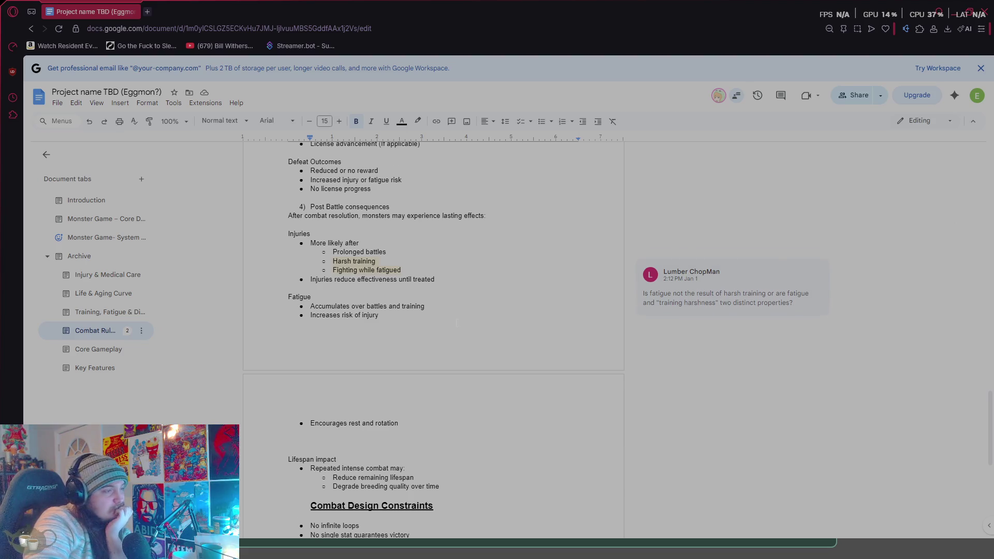
{"action": "scroll", "coordinate": [470, 322], "scroll_direction": "down", "scroll_amount": 3}
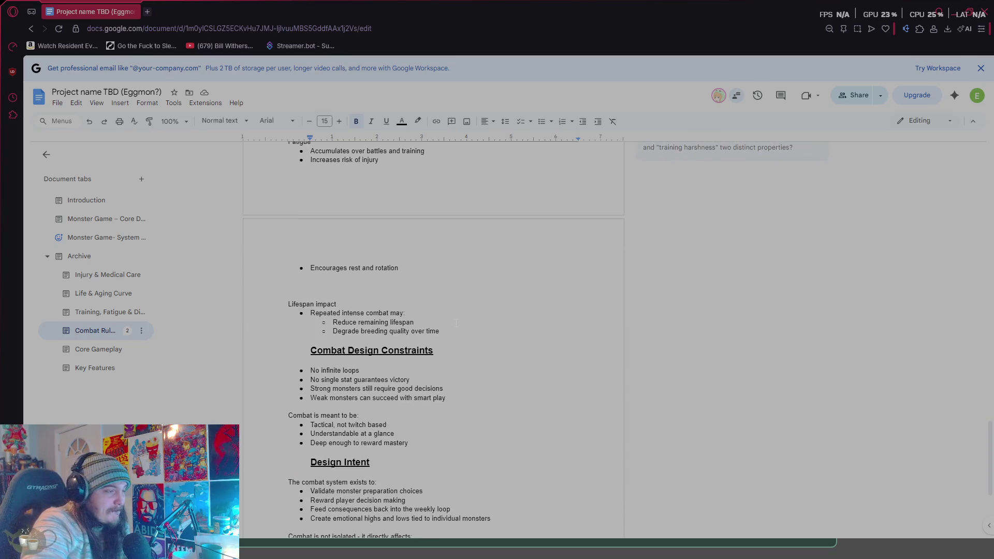
{"action": "scroll", "coordinate": [446, 319], "scroll_direction": "down", "scroll_amount": 4}
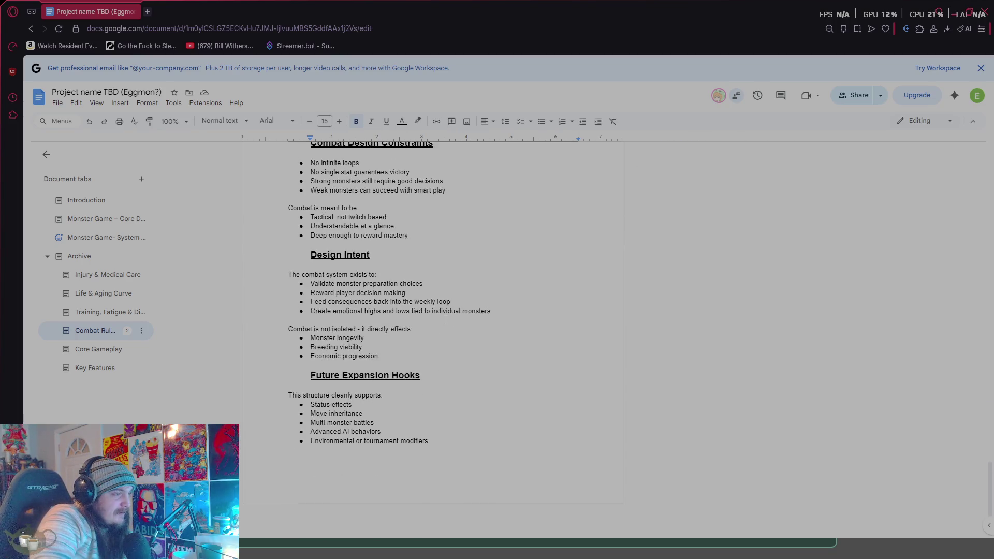
{"action": "scroll", "coordinate": [446, 319], "scroll_direction": "up", "scroll_amount": 1}
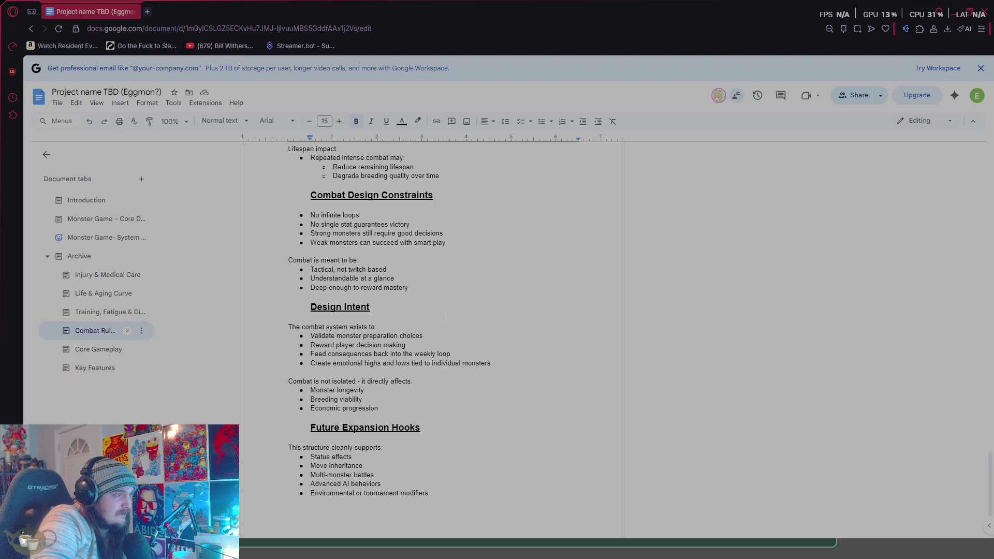
{"action": "scroll", "coordinate": [446, 317], "scroll_direction": "up", "scroll_amount": 1}
{"action": "scroll", "coordinate": [445, 317], "scroll_direction": "up", "scroll_amount": 14}
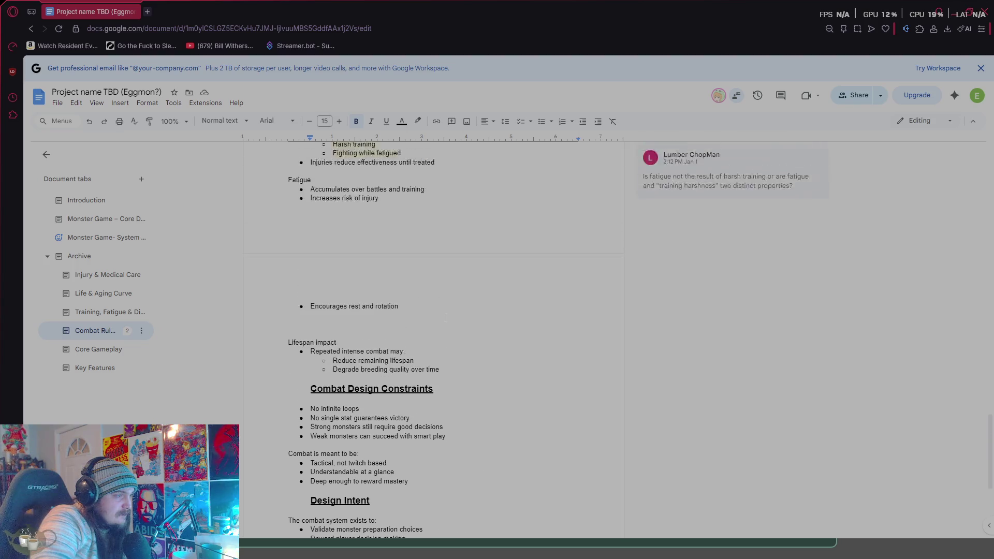
{"action": "scroll", "coordinate": [449, 313], "scroll_direction": "up", "scroll_amount": 12}
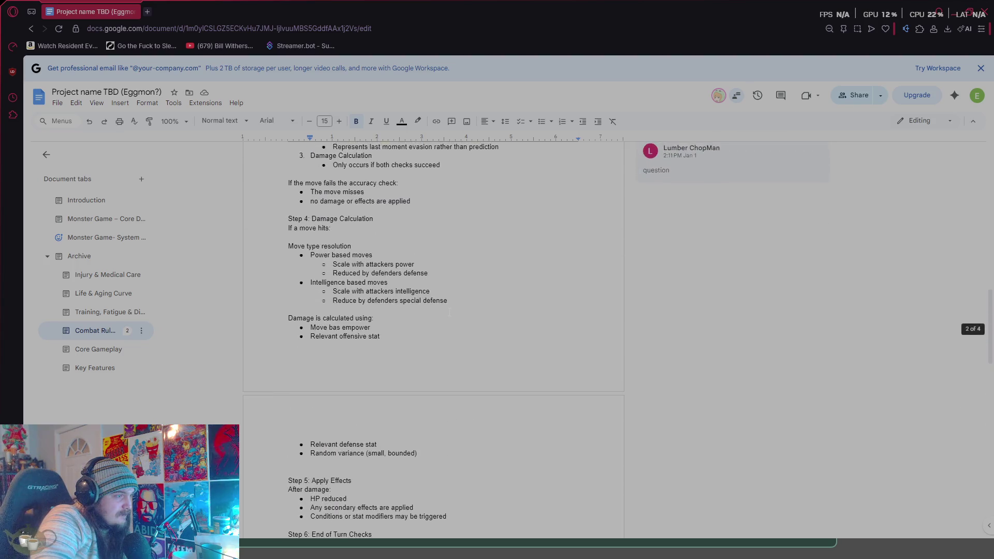
{"action": "scroll", "coordinate": [449, 311], "scroll_direction": "up", "scroll_amount": 5}
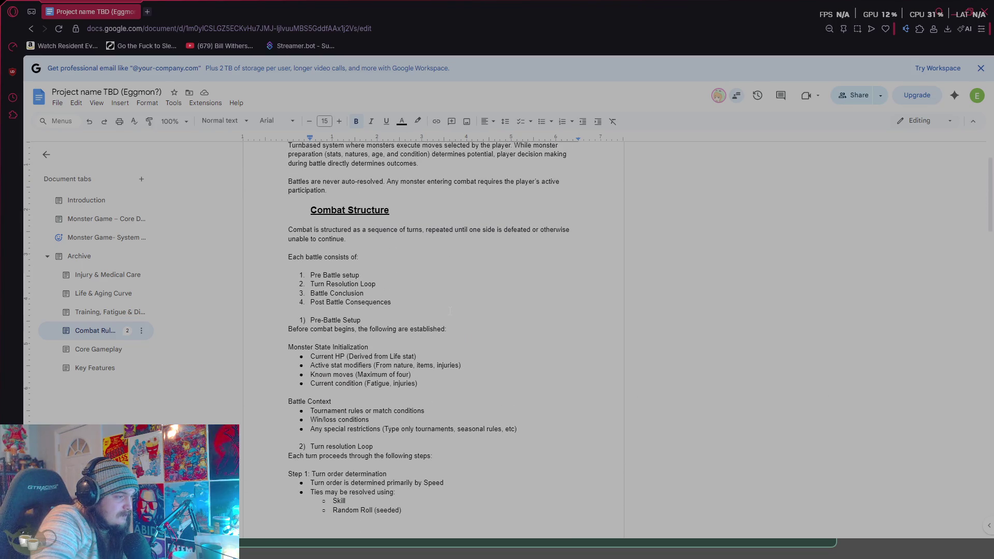
{"action": "scroll", "coordinate": [450, 312], "scroll_direction": "up", "scroll_amount": 2}
- Read the archived Core Gameplay tab to its final notes, then open the Training, Fatigue tab
{"action": "left_click", "coordinate": [86, 350]}
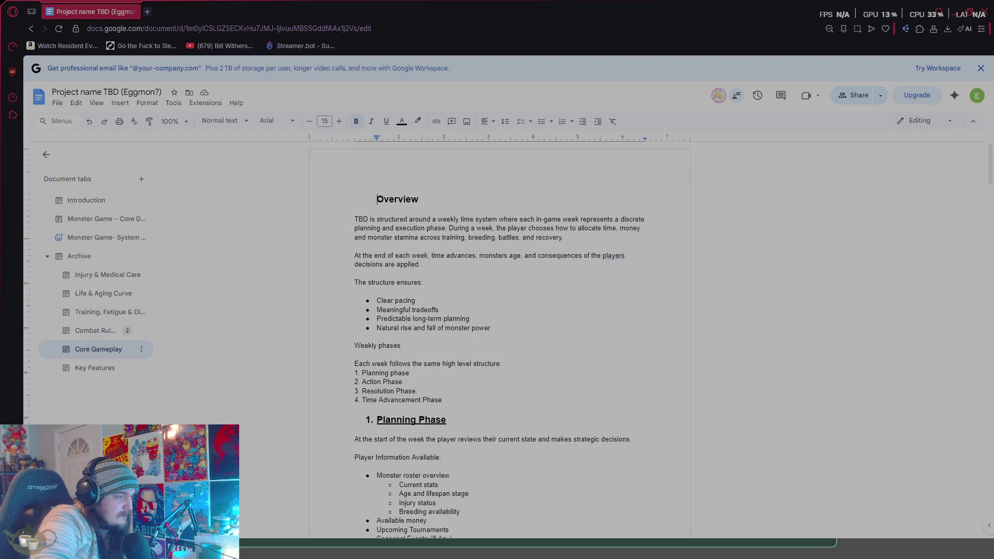
{"action": "scroll", "coordinate": [393, 357], "scroll_direction": "down", "scroll_amount": 6}
{"action": "scroll", "coordinate": [393, 356], "scroll_direction": "down", "scroll_amount": 7}
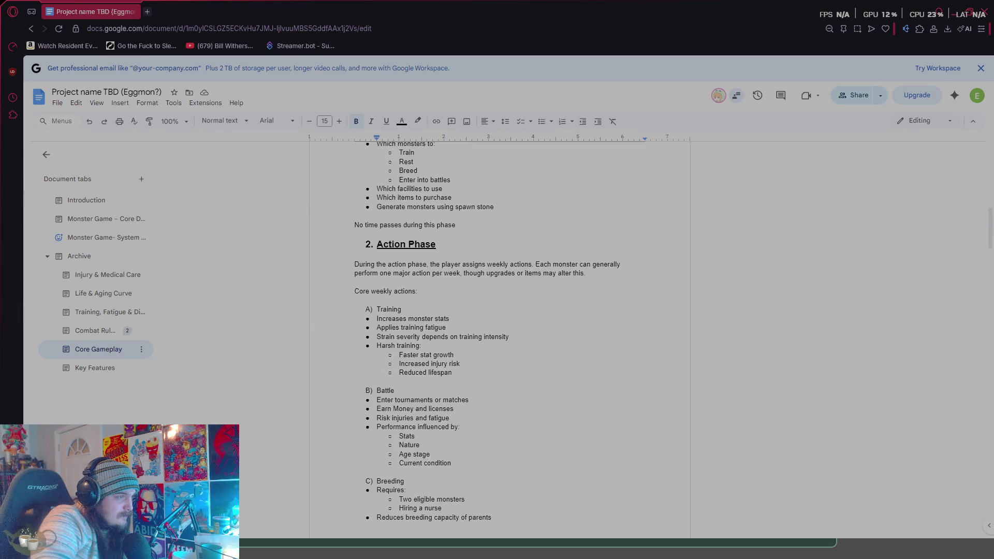
{"action": "scroll", "coordinate": [393, 357], "scroll_direction": "up", "scroll_amount": 3}
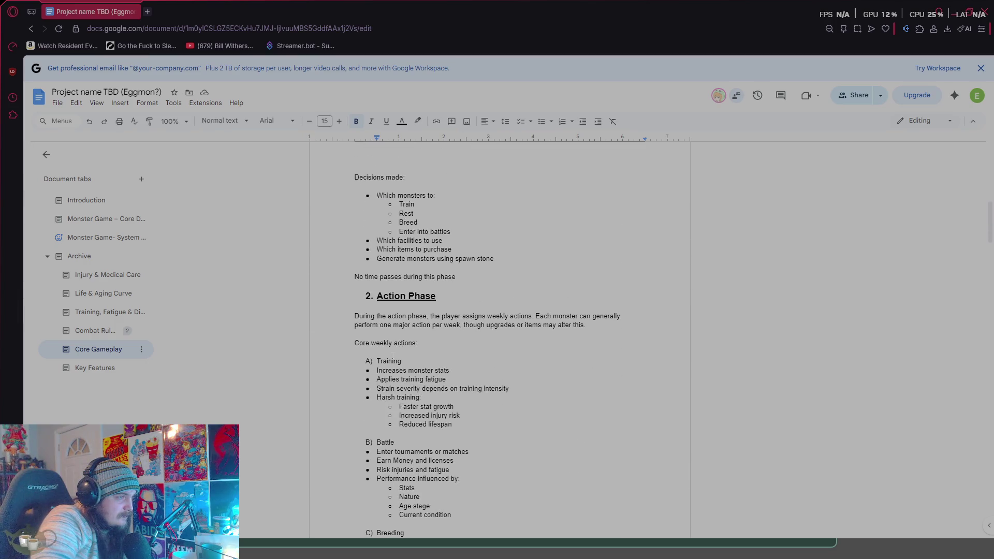
{"action": "scroll", "coordinate": [393, 356], "scroll_direction": "down", "scroll_amount": 10}
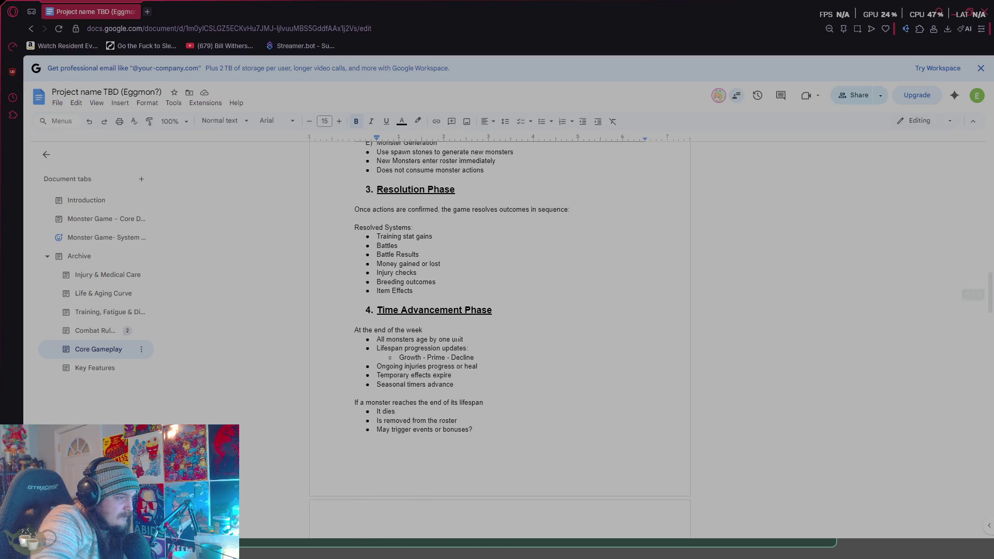
{"action": "scroll", "coordinate": [458, 339], "scroll_direction": "down", "scroll_amount": 13}
{"action": "scroll", "coordinate": [447, 337], "scroll_direction": "down", "scroll_amount": 11}
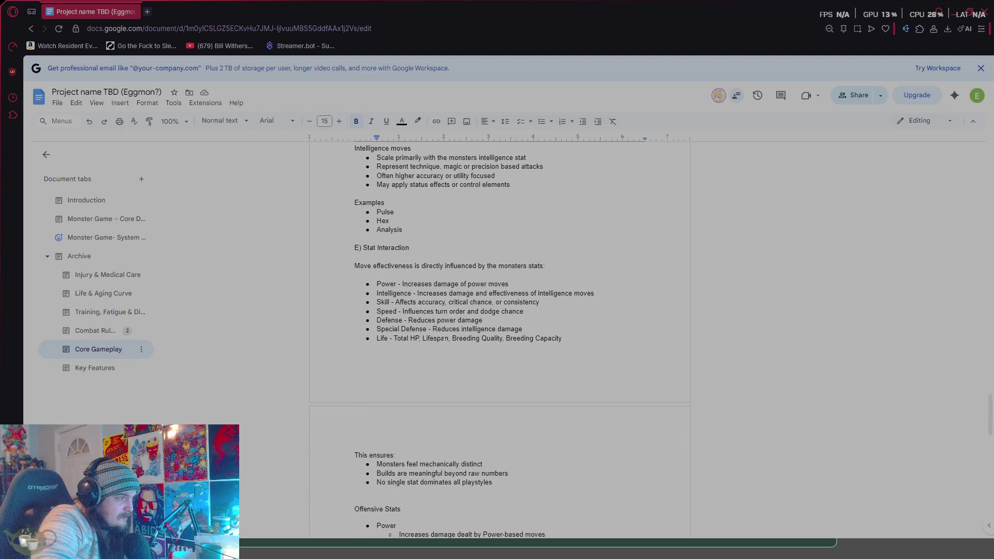
{"action": "scroll", "coordinate": [443, 339], "scroll_direction": "up", "scroll_amount": 4}
{"action": "scroll", "coordinate": [444, 337], "scroll_direction": "down", "scroll_amount": 2}
{"action": "scroll", "coordinate": [443, 337], "scroll_direction": "up", "scroll_amount": 6}
{"action": "scroll", "coordinate": [442, 336], "scroll_direction": "up", "scroll_amount": 9}
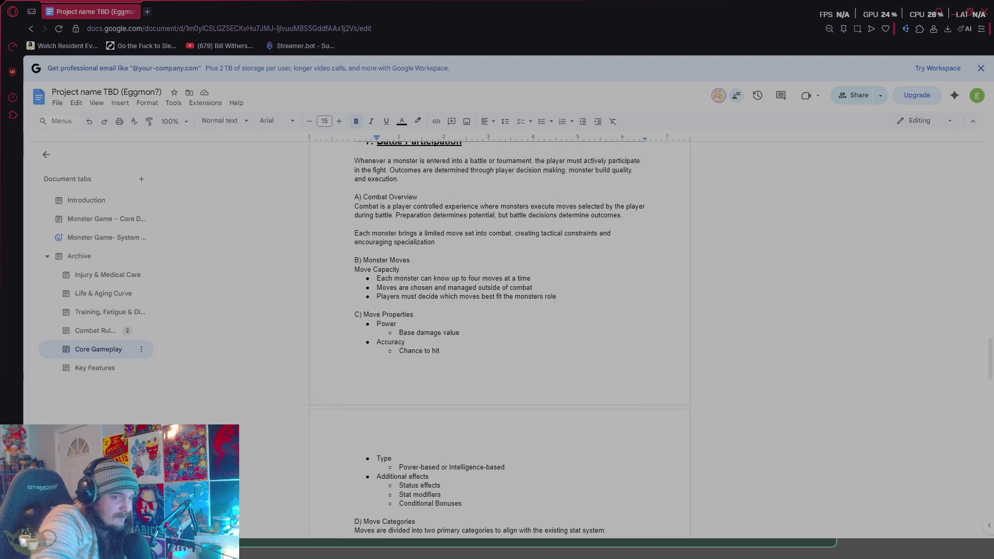
{"action": "scroll", "coordinate": [436, 337], "scroll_direction": "up", "scroll_amount": 15}
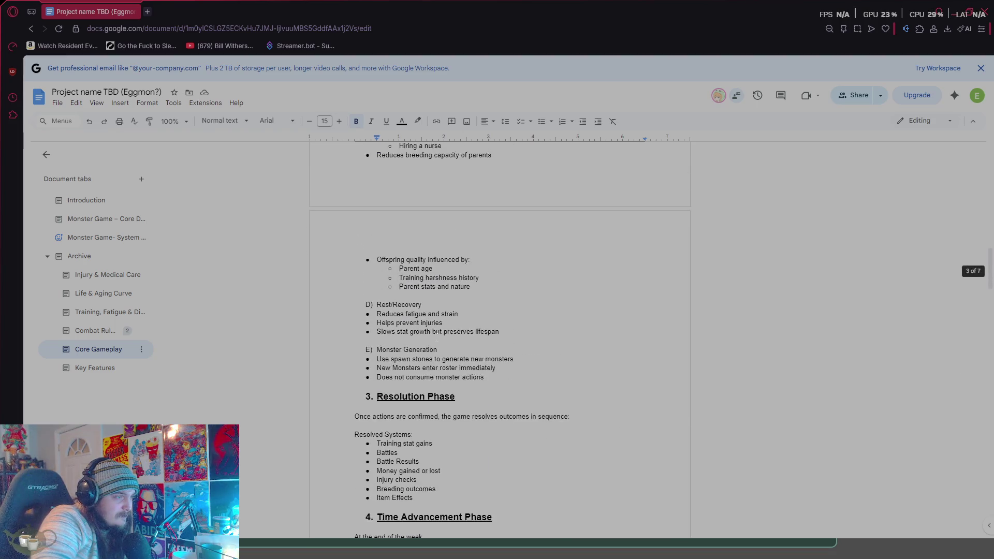
{"action": "scroll", "coordinate": [437, 340], "scroll_direction": "down", "scroll_amount": 3}
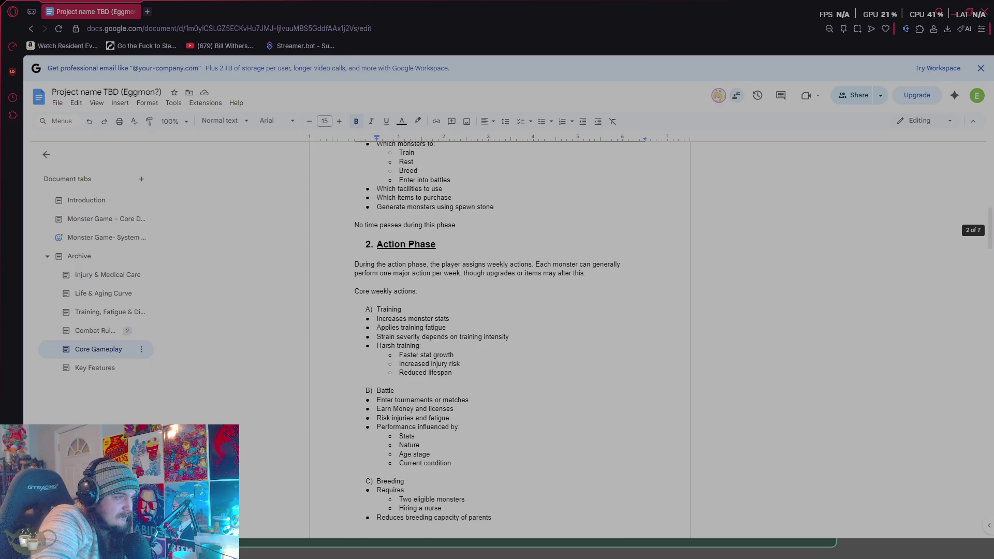
{"action": "scroll", "coordinate": [437, 339], "scroll_direction": "up", "scroll_amount": 10}
{"action": "scroll", "coordinate": [436, 338], "scroll_direction": "down", "scroll_amount": 1}
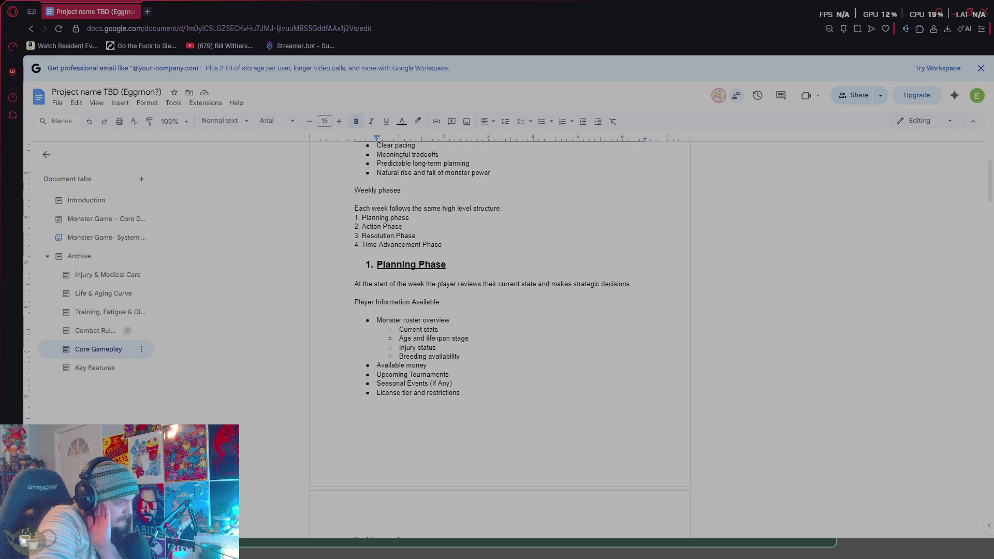
{"action": "scroll", "coordinate": [436, 340], "scroll_direction": "up", "scroll_amount": 3}
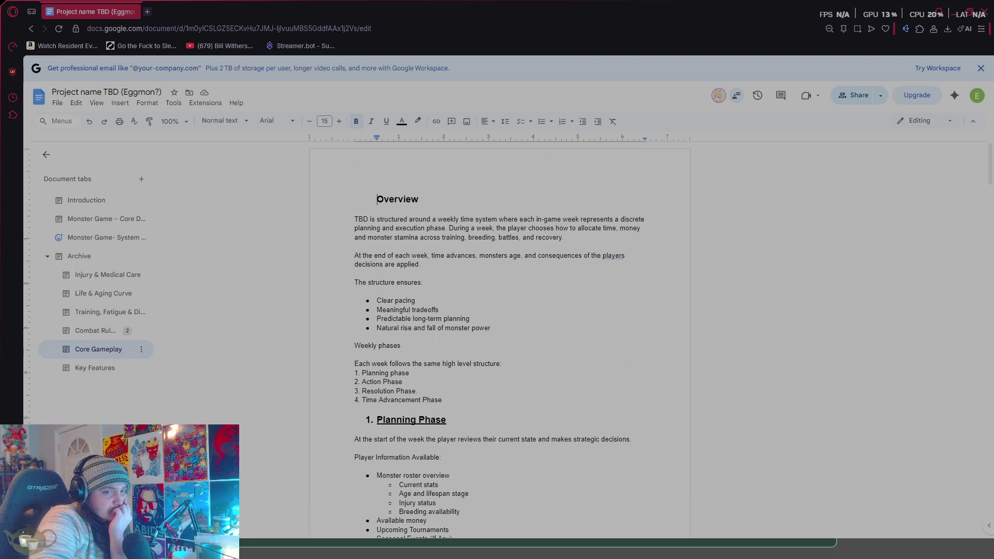
{"action": "scroll", "coordinate": [437, 338], "scroll_direction": "down", "scroll_amount": 4}
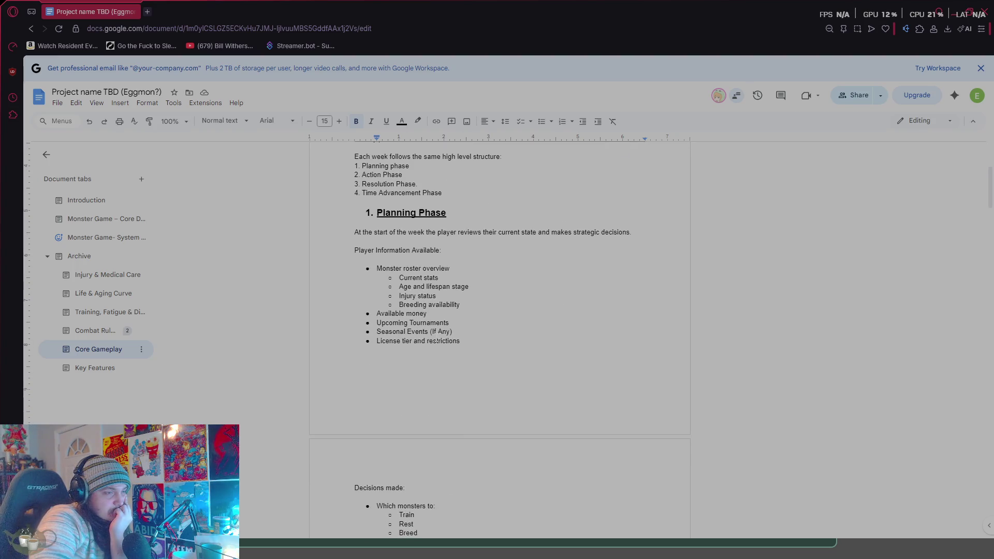
{"action": "scroll", "coordinate": [437, 341], "scroll_direction": "down", "scroll_amount": 15}
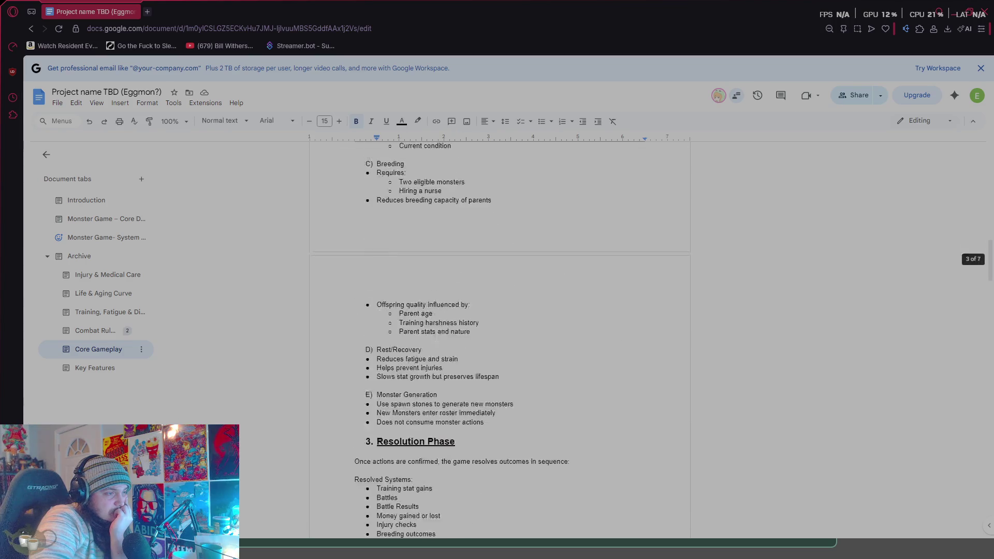
{"action": "scroll", "coordinate": [436, 340], "scroll_direction": "down", "scroll_amount": 15}
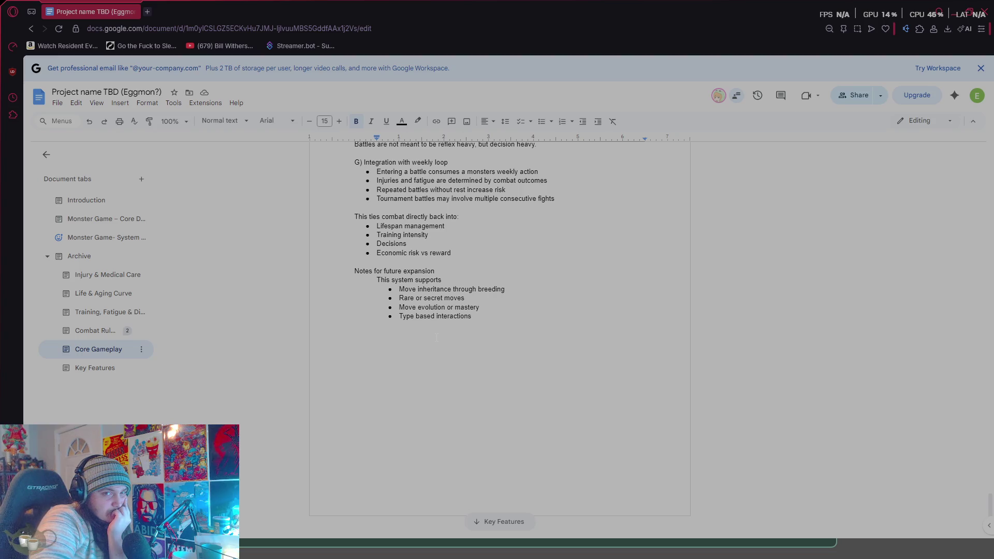
{"action": "scroll", "coordinate": [436, 338], "scroll_direction": "down", "scroll_amount": 1}
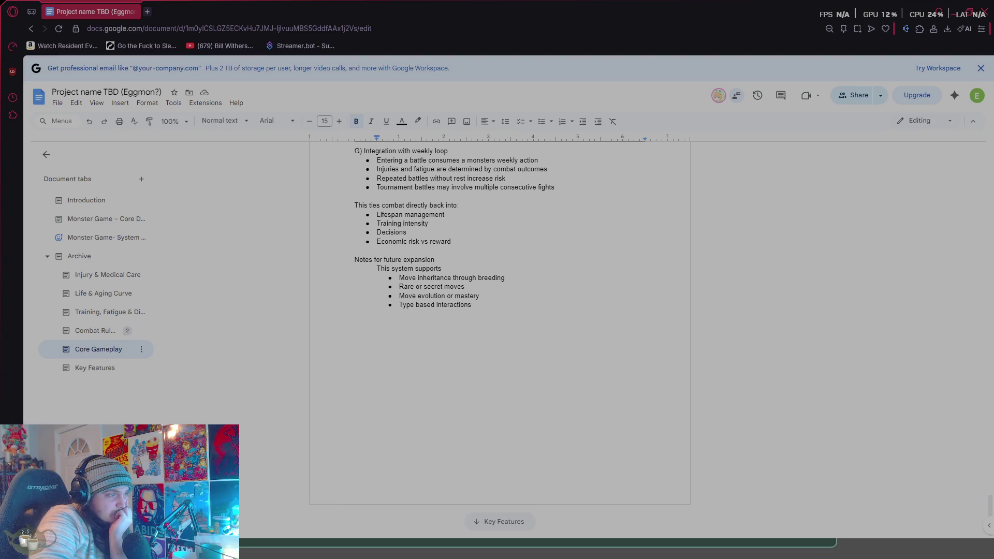
{"action": "left_click", "coordinate": [121, 302]}
{"action": "left_click", "coordinate": [109, 314]}
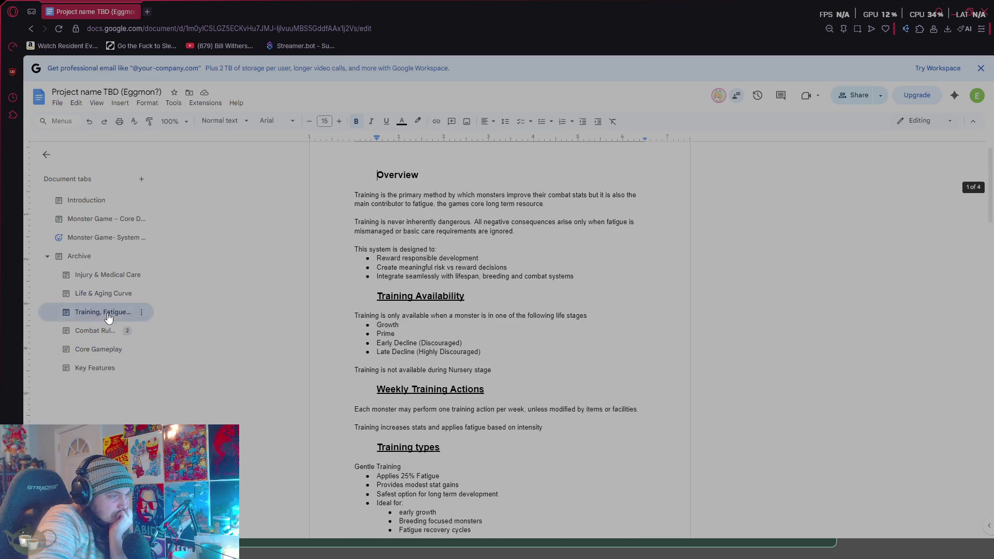
{"action": "left_click", "coordinate": [122, 293]}
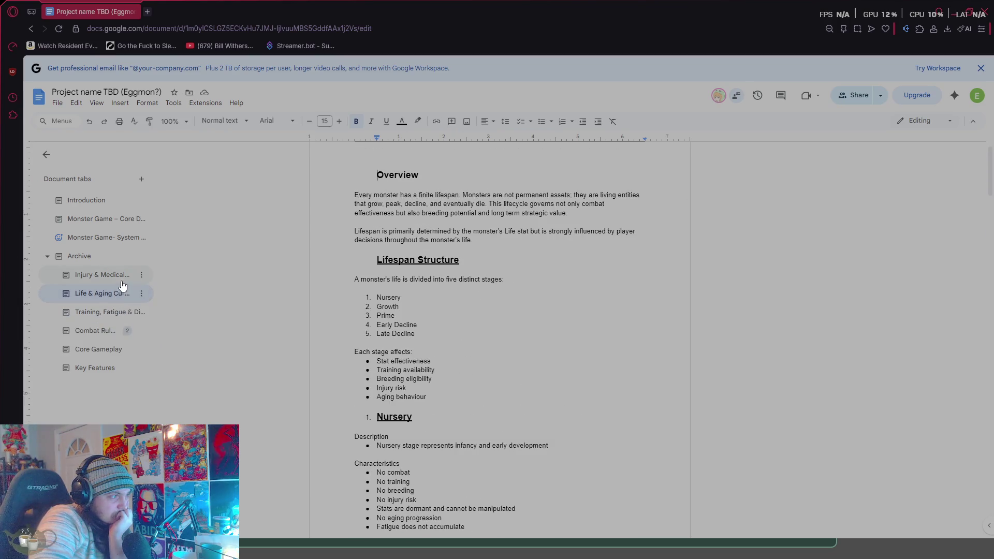
{"action": "left_click", "coordinate": [106, 331]}
{"action": "left_click", "coordinate": [119, 312]}
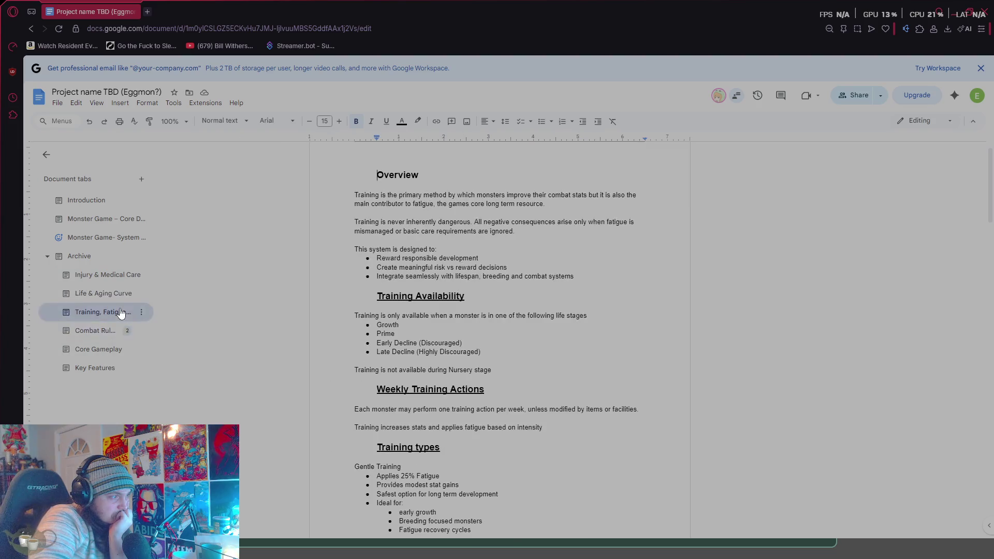
{"action": "scroll", "coordinate": [430, 331], "scroll_direction": "down", "scroll_amount": 15}
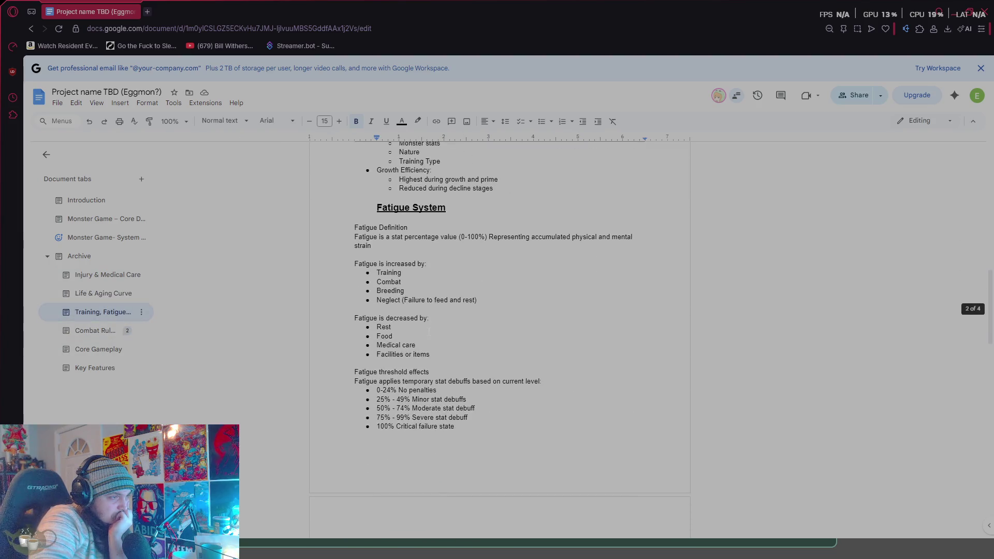
{"action": "scroll", "coordinate": [429, 331], "scroll_direction": "down", "scroll_amount": 5}
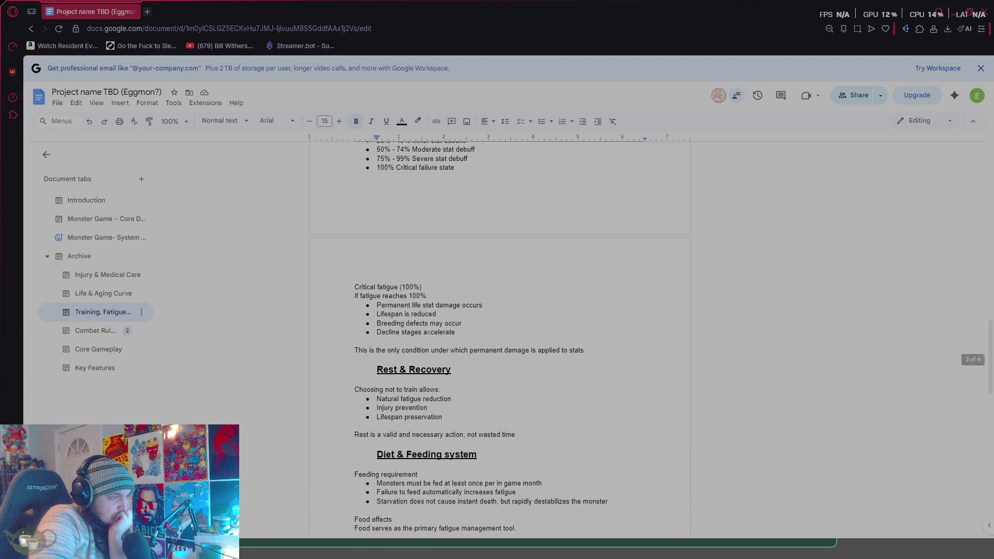
{"action": "scroll", "coordinate": [430, 332], "scroll_direction": "down", "scroll_amount": 12}
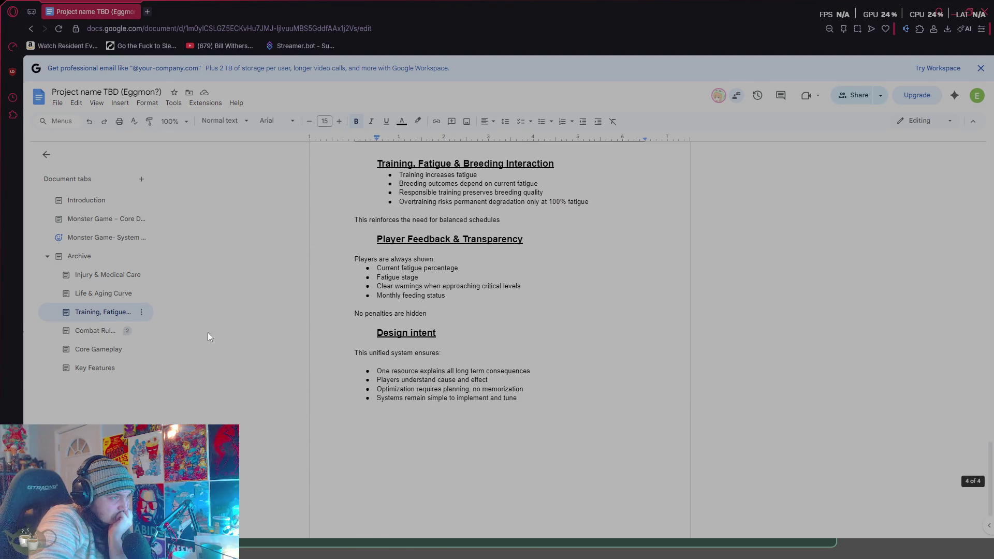
{"action": "left_click", "coordinate": [99, 350]}
{"action": "scroll", "coordinate": [127, 331], "scroll_direction": "down", "scroll_amount": 2}
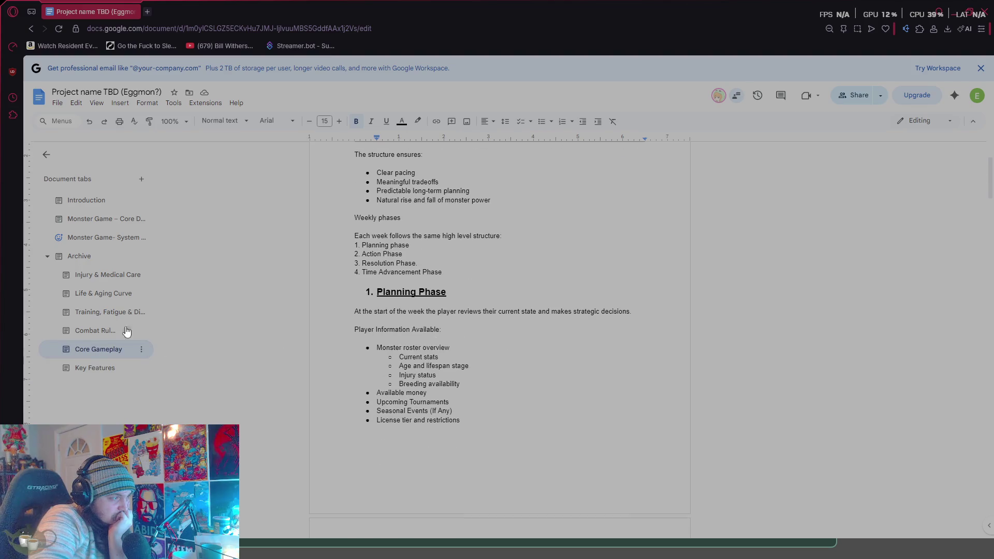
{"action": "left_click", "coordinate": [133, 282]}
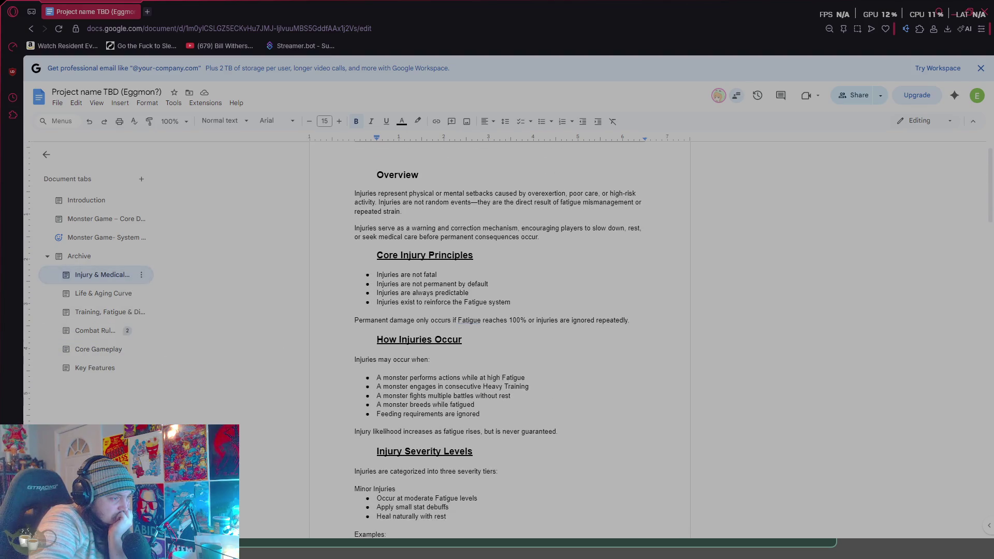
{"action": "scroll", "coordinate": [500, 342], "scroll_direction": "down", "scroll_amount": 8}
{"action": "left_click", "coordinate": [96, 374]}
{"action": "scroll", "coordinate": [394, 369], "scroll_direction": "down", "scroll_amount": 6}
{"action": "scroll", "coordinate": [394, 369], "scroll_direction": "down", "scroll_amount": 6}
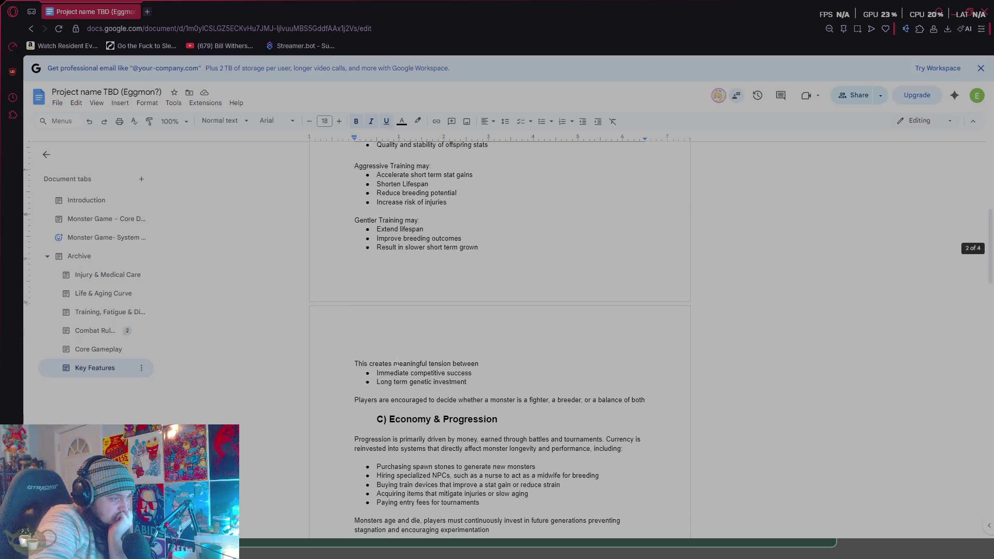
{"action": "scroll", "coordinate": [490, 340], "scroll_direction": "down", "scroll_amount": 6}
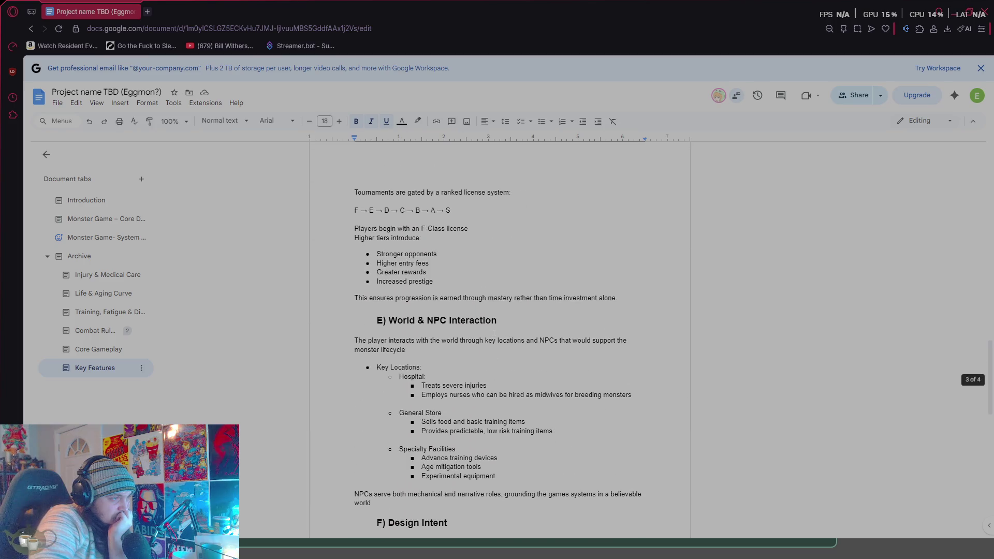
{"action": "right_click", "coordinate": [489, 334]}
{"action": "scroll", "coordinate": [449, 333], "scroll_direction": "down", "scroll_amount": 6}
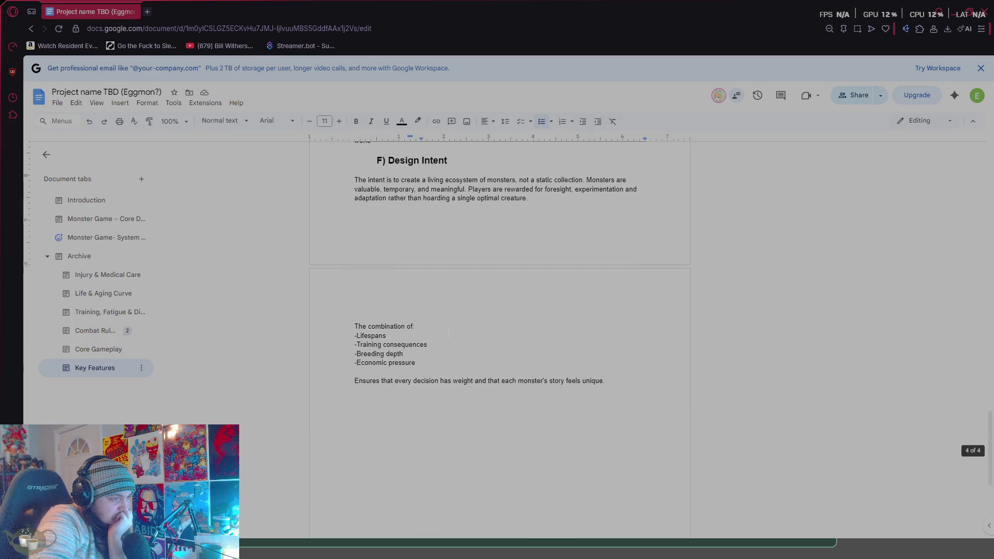
{"action": "scroll", "coordinate": [450, 333], "scroll_direction": "up", "scroll_amount": 20}
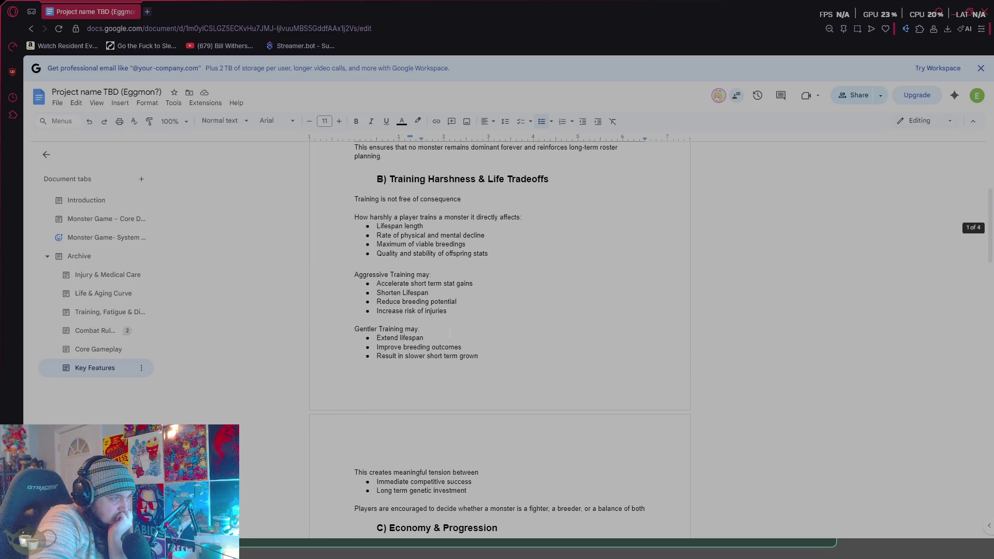
{"action": "scroll", "coordinate": [450, 333], "scroll_direction": "up", "scroll_amount": 3}
{"action": "scroll", "coordinate": [451, 334], "scroll_direction": "up", "scroll_amount": 2}
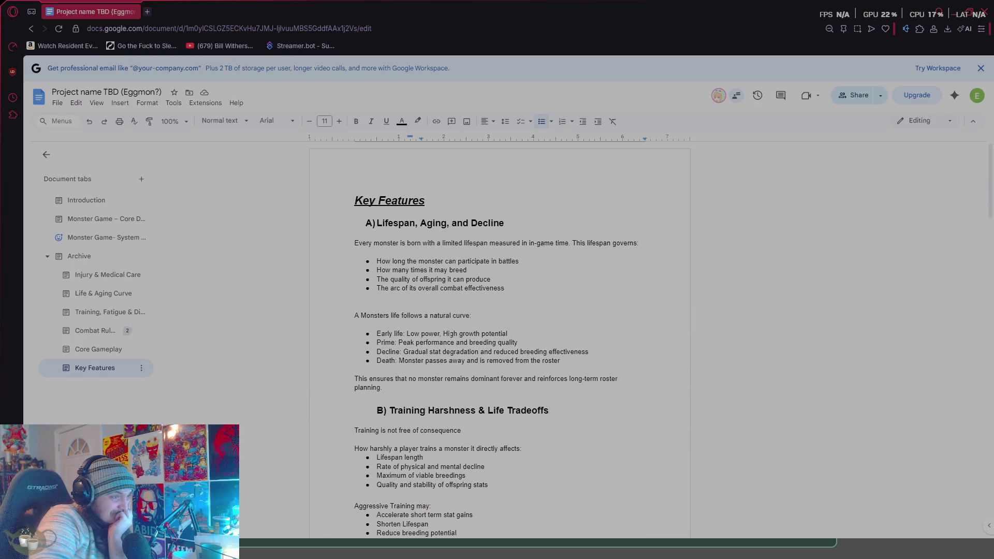
{"action": "scroll", "coordinate": [553, 518], "scroll_direction": "down", "scroll_amount": 15}
{"action": "left_click", "coordinate": [553, 550]}
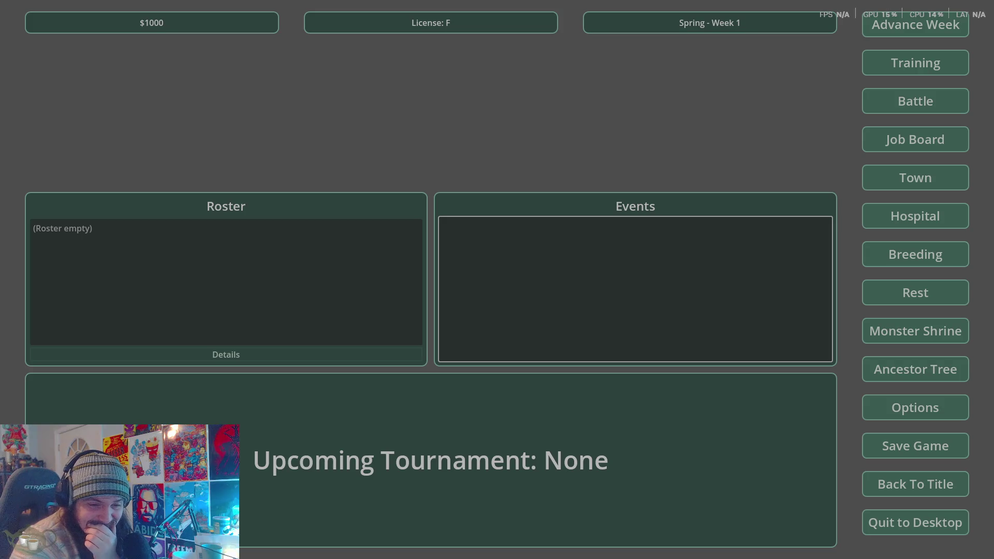
- Alt+Tab from the game's empty-roster home screen back to the Google Docs design doc
{"action": "key", "text": "alt+Tab"}
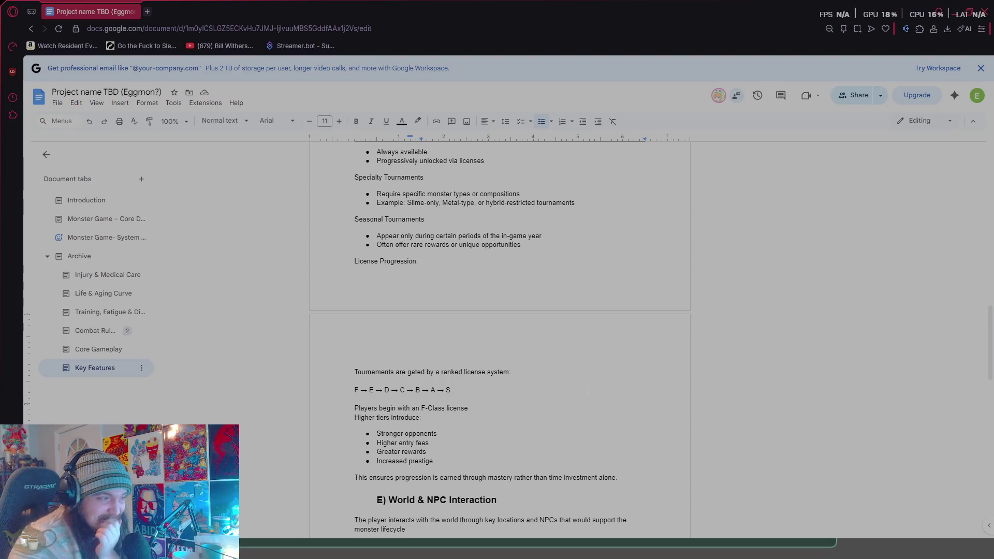
- Open the archived Combat Rules tab and review its combat sections and comments, ending at the turn resolution loop
{"action": "left_click", "coordinate": [101, 349]}
{"action": "left_click", "coordinate": [102, 330]}
{"action": "scroll", "coordinate": [562, 368], "scroll_direction": "down", "scroll_amount": 10}
{"action": "scroll", "coordinate": [562, 367], "scroll_direction": "down", "scroll_amount": 6}
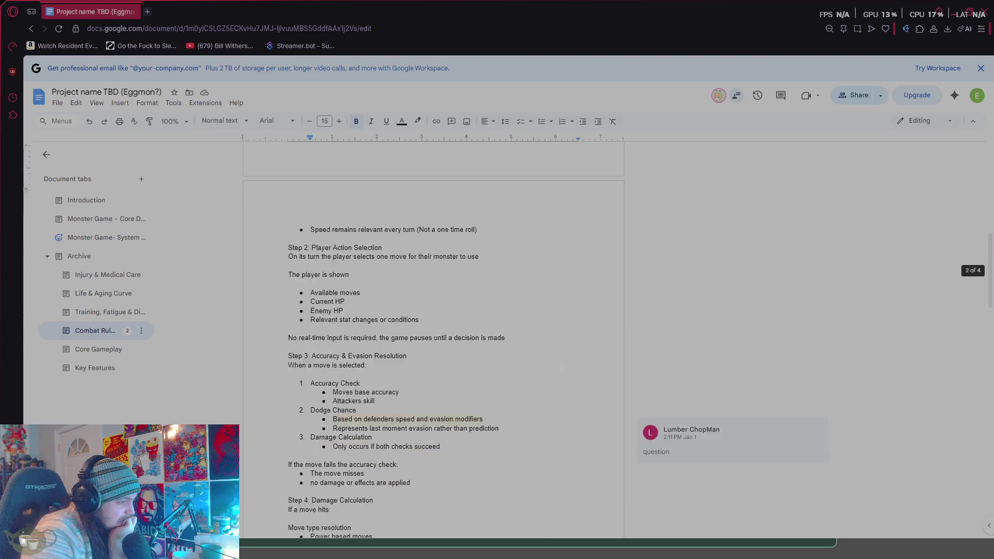
{"action": "scroll", "coordinate": [562, 368], "scroll_direction": "down", "scroll_amount": 6}
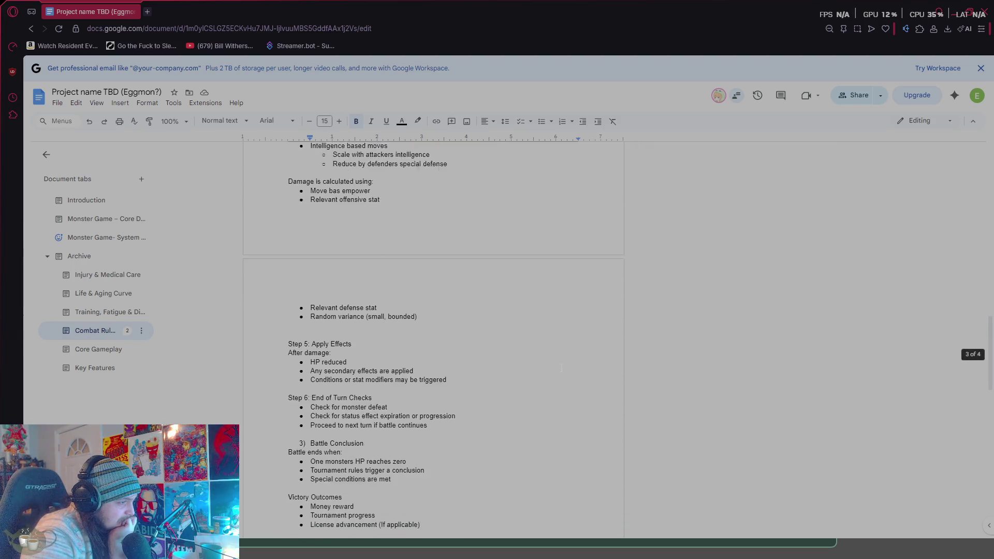
{"action": "scroll", "coordinate": [562, 367], "scroll_direction": "up", "scroll_amount": 5}
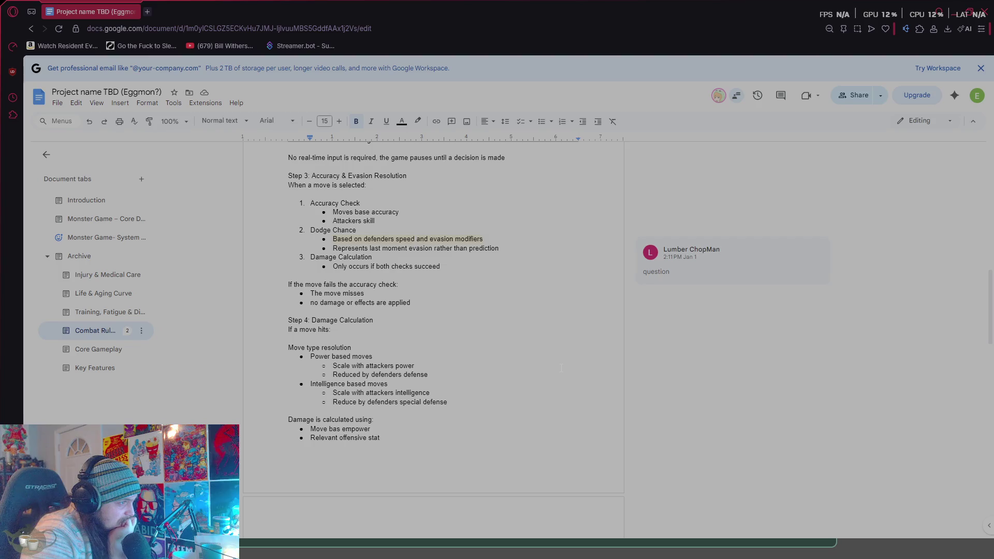
{"action": "scroll", "coordinate": [561, 368], "scroll_direction": "up", "scroll_amount": 15}
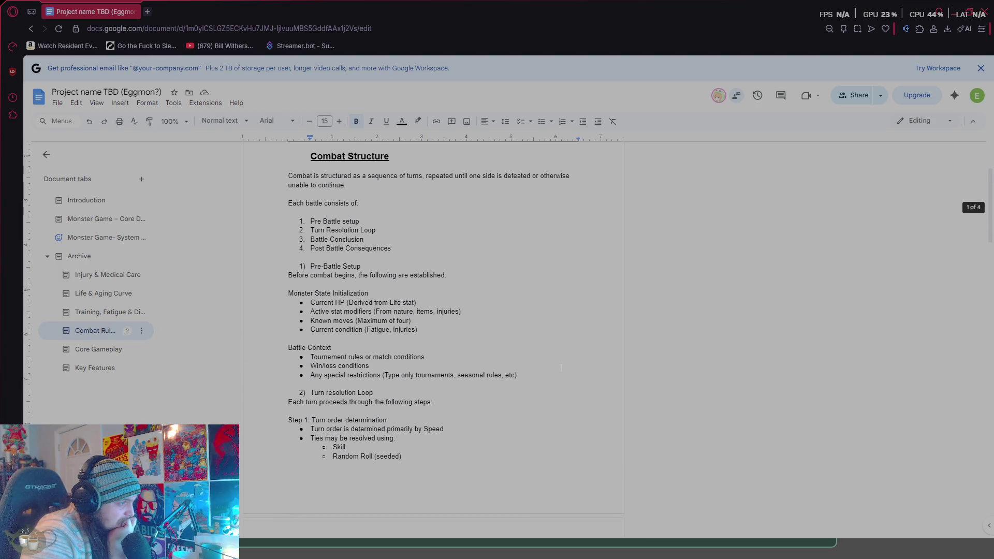
{"action": "scroll", "coordinate": [386, 338], "scroll_direction": "up", "scroll_amount": 2}
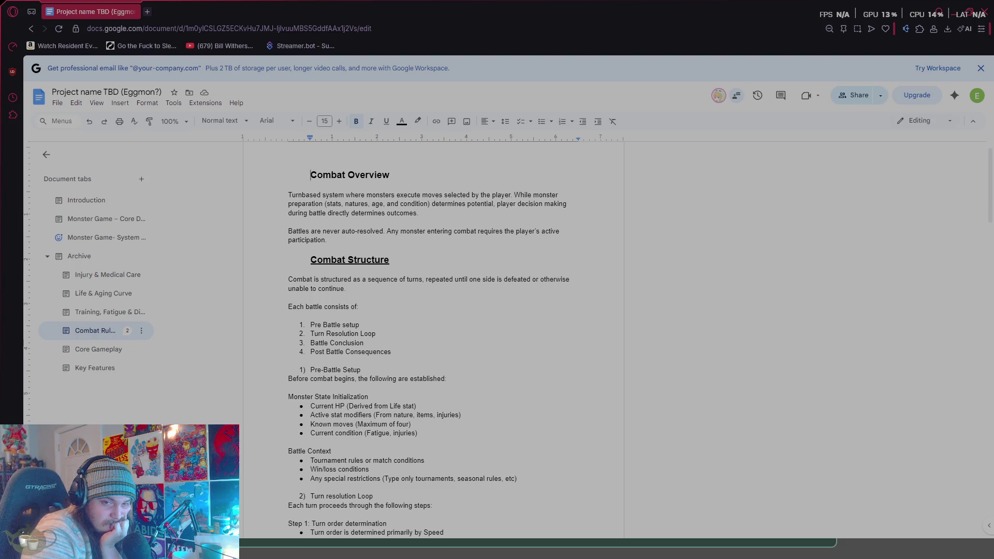
{"action": "scroll", "coordinate": [503, 272], "scroll_direction": "down", "scroll_amount": 2}
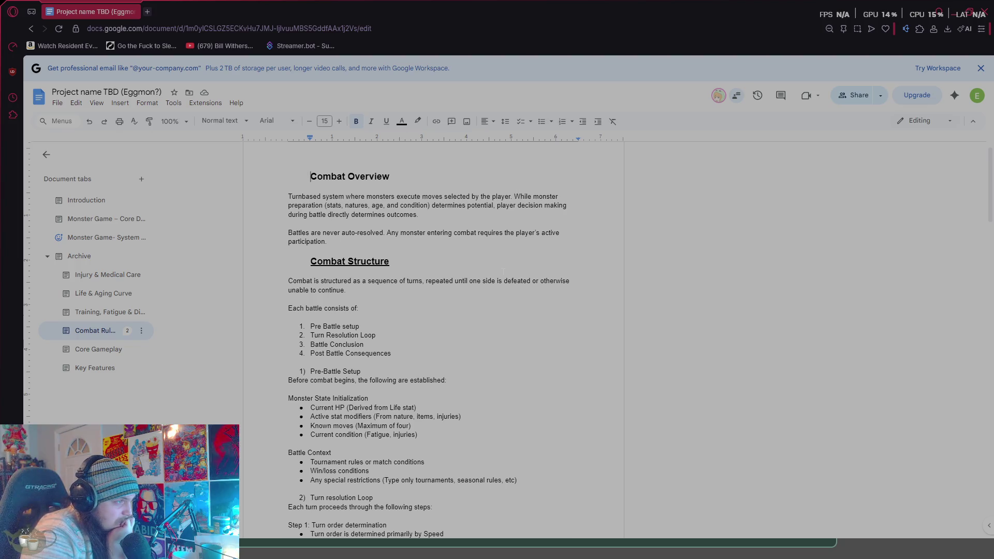
{"action": "scroll", "coordinate": [503, 272], "scroll_direction": "down", "scroll_amount": 2}
{"action": "scroll", "coordinate": [504, 272], "scroll_direction": "down", "scroll_amount": 3}
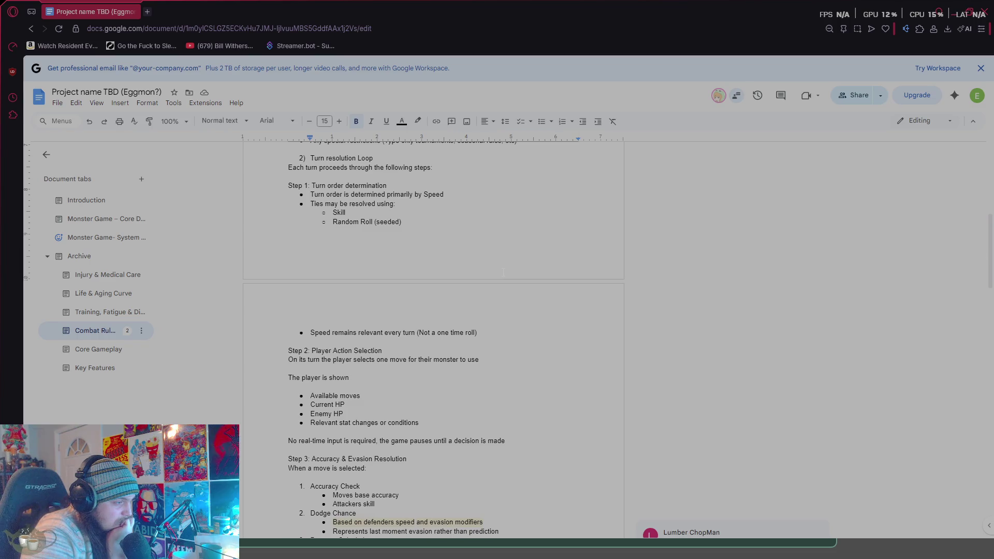
{"action": "scroll", "coordinate": [503, 272], "scroll_direction": "down", "scroll_amount": 6}
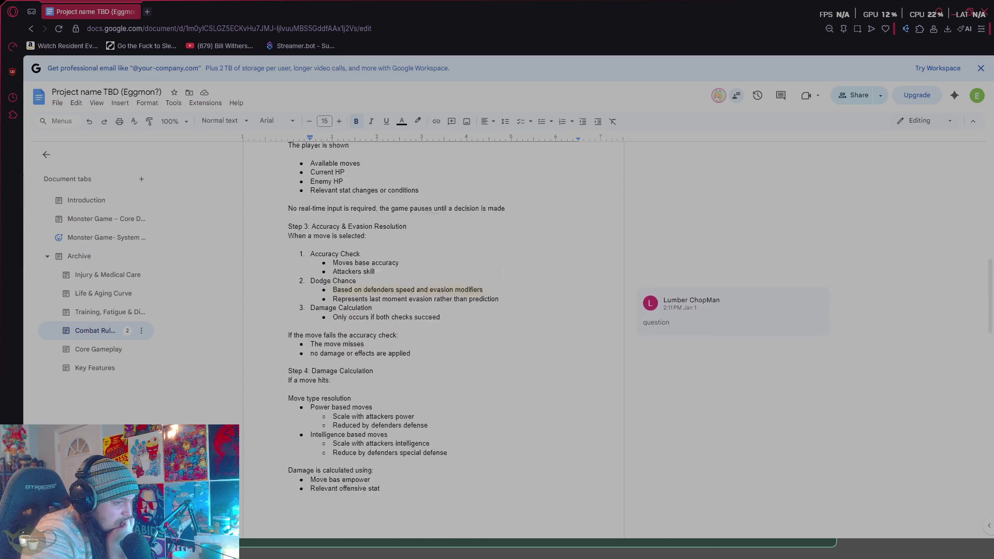
{"action": "scroll", "coordinate": [503, 272], "scroll_direction": "down", "scroll_amount": 15}
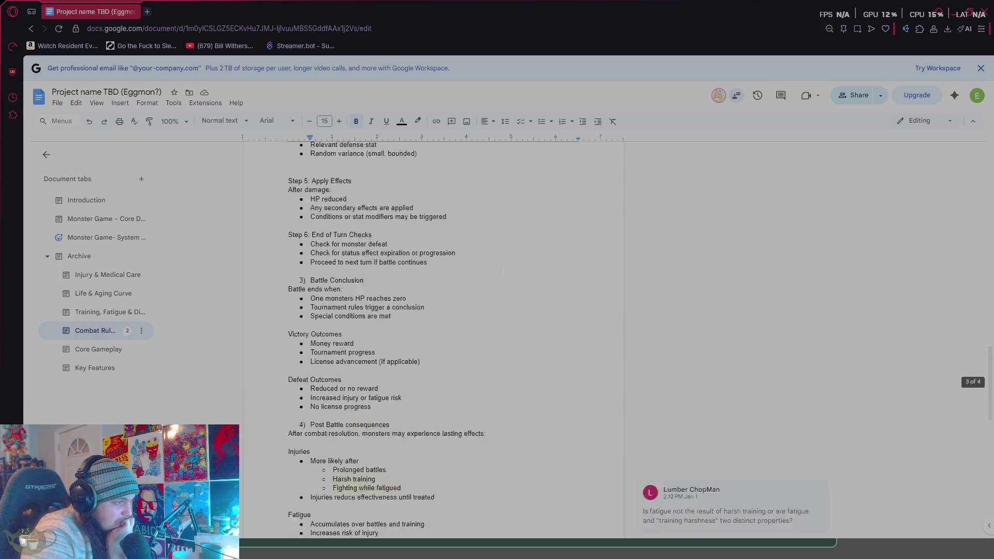
{"action": "scroll", "coordinate": [504, 272], "scroll_direction": "down", "scroll_amount": 1}
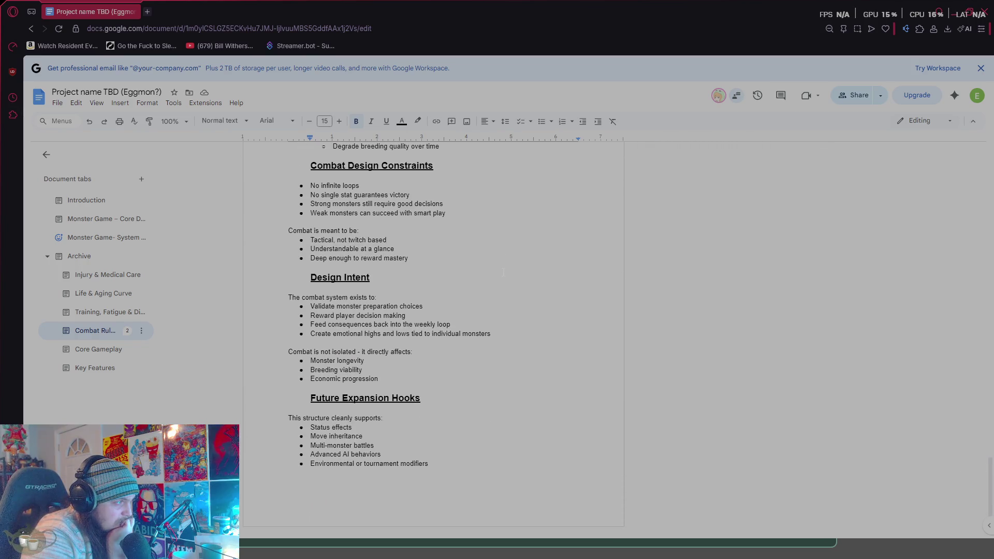
{"action": "scroll", "coordinate": [503, 272], "scroll_direction": "up", "scroll_amount": 6}
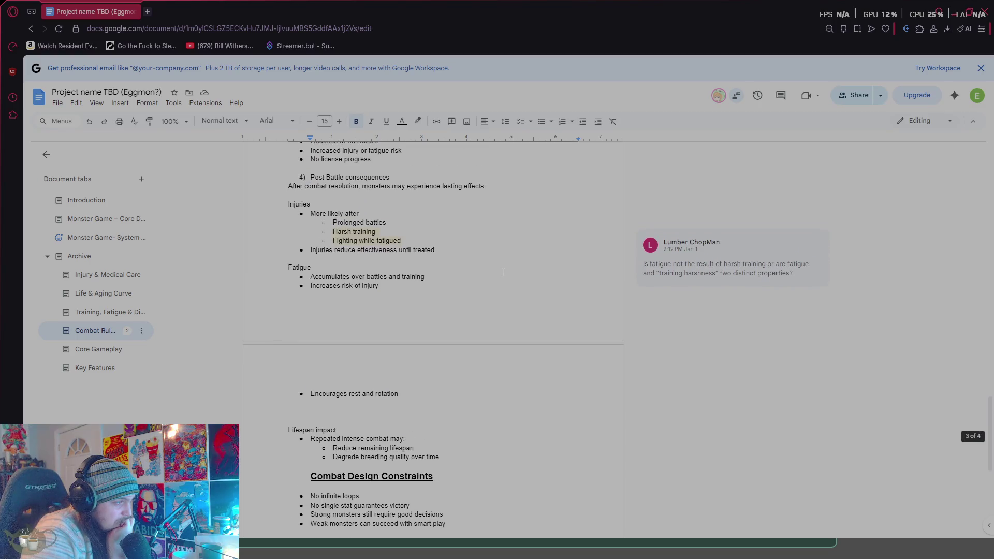
{"action": "scroll", "coordinate": [503, 272], "scroll_direction": "up", "scroll_amount": 10}
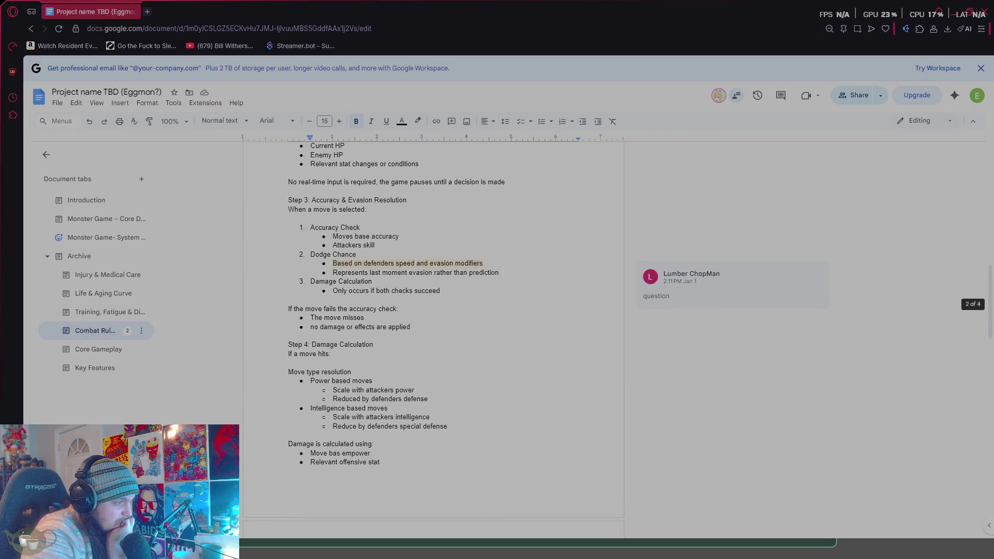
{"action": "scroll", "coordinate": [471, 275], "scroll_direction": "up", "scroll_amount": 3}
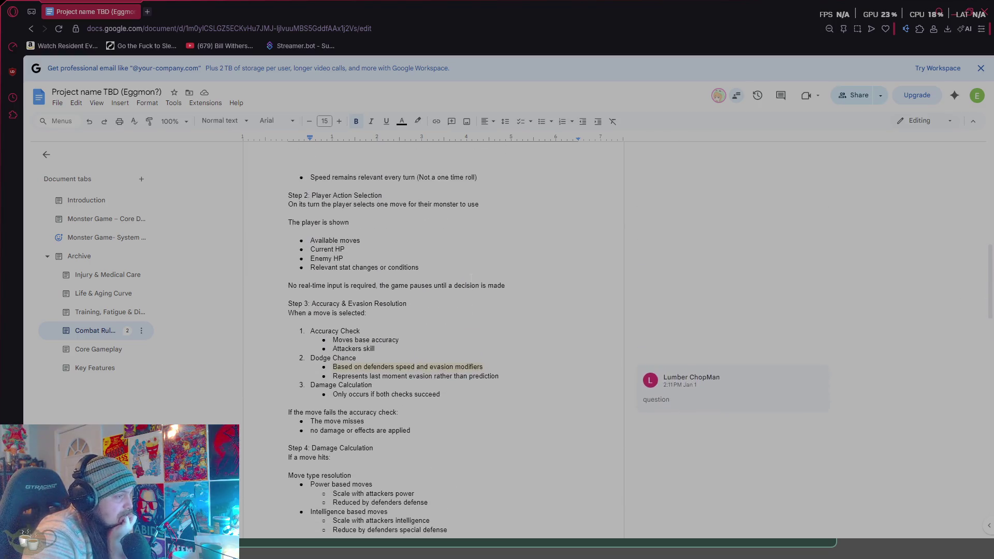
- Scroll through the weekly phases on the Core Gameplay tab
{"action": "left_click", "coordinate": [113, 351]}
{"action": "scroll", "coordinate": [499, 339], "scroll_direction": "down", "scroll_amount": 6}
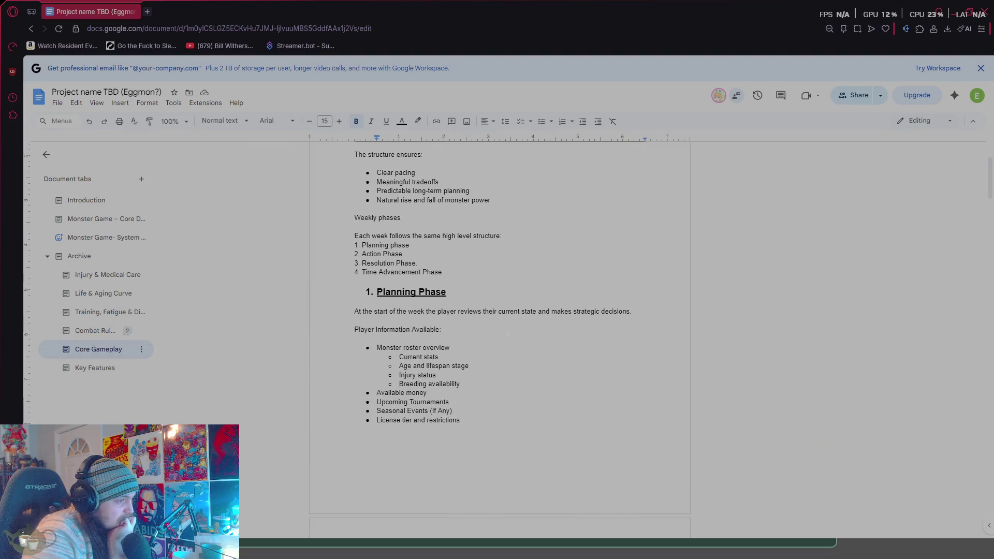
{"action": "scroll", "coordinate": [585, 337], "scroll_direction": "down", "scroll_amount": 5}
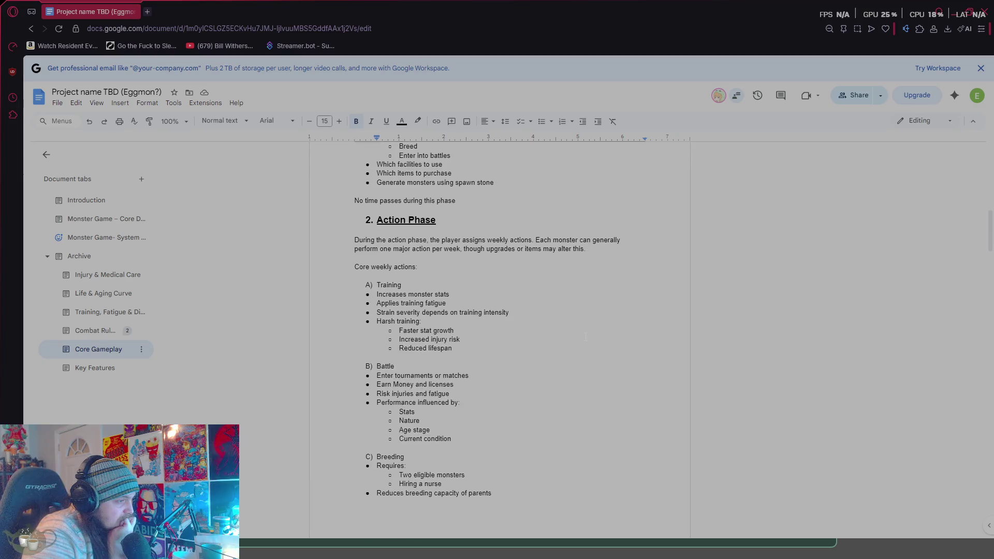
{"action": "scroll", "coordinate": [586, 336], "scroll_direction": "down", "scroll_amount": 9}
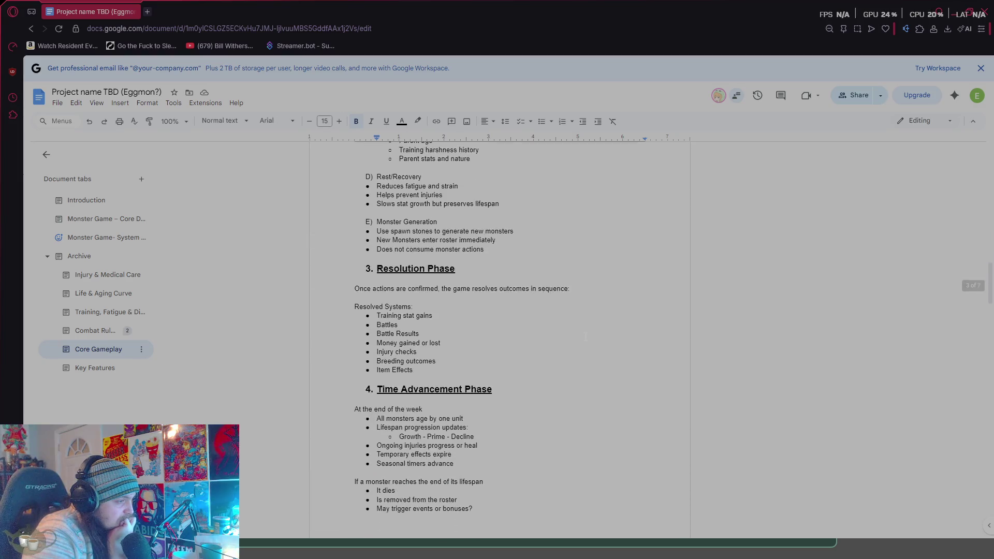
{"action": "scroll", "coordinate": [585, 337], "scroll_direction": "up", "scroll_amount": 20}
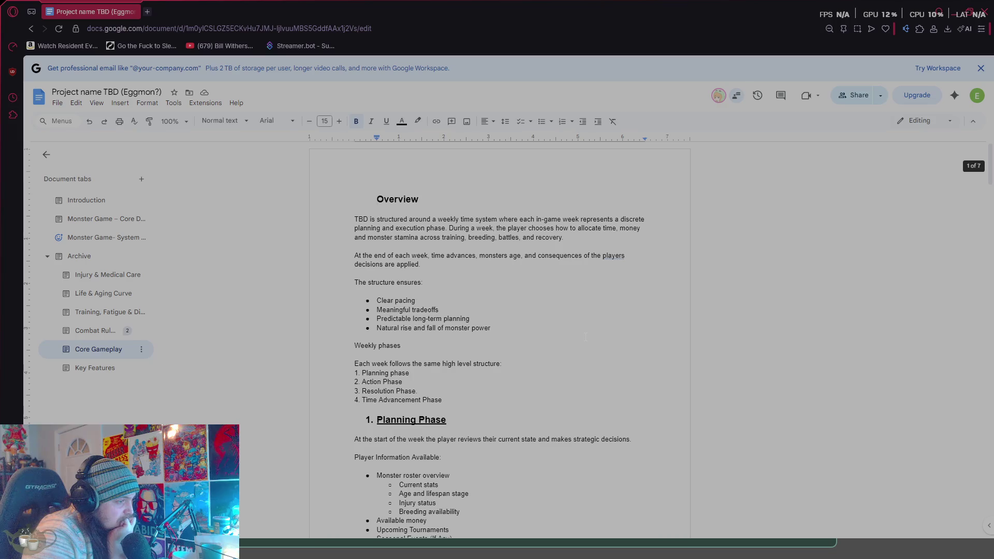
- Open Key Features and scroll down to the World & NPC Interaction and Design Intent sections
{"action": "left_click", "coordinate": [94, 367]}
{"action": "scroll", "coordinate": [580, 349], "scroll_direction": "up", "scroll_amount": 20}
{"action": "scroll", "coordinate": [581, 350], "scroll_direction": "down", "scroll_amount": 3}
{"action": "scroll", "coordinate": [581, 349], "scroll_direction": "down", "scroll_amount": 10}
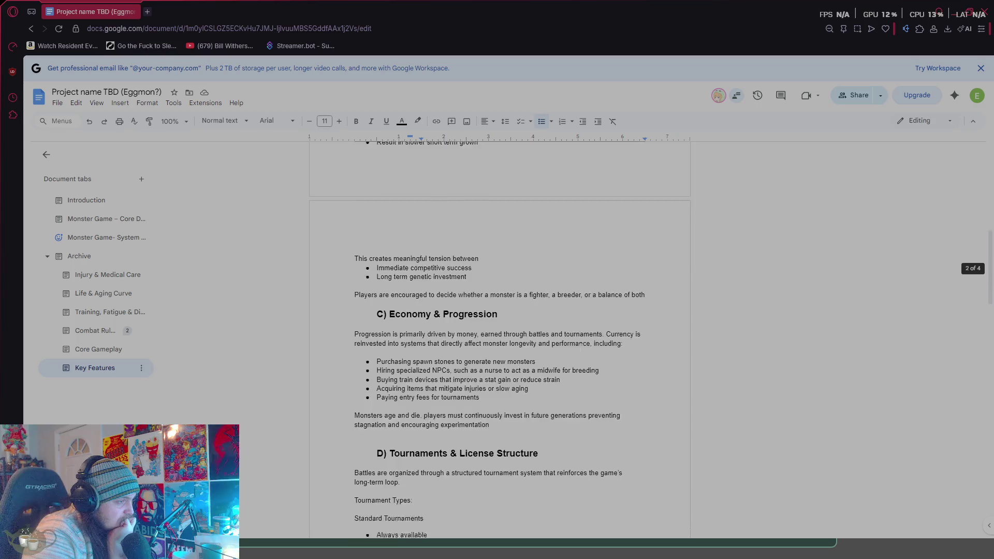
{"action": "scroll", "coordinate": [657, 361], "scroll_direction": "down", "scroll_amount": 8}
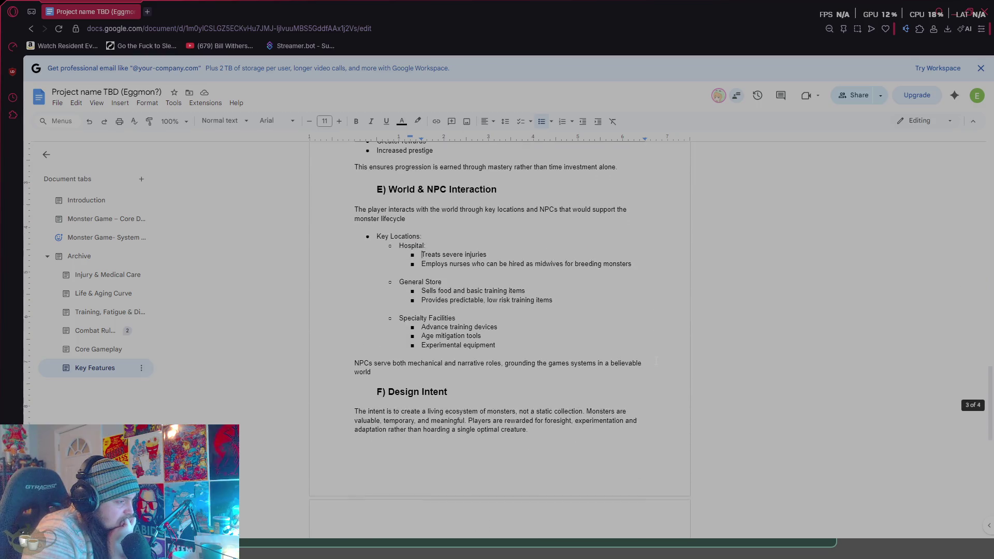
{"action": "left_click", "coordinate": [119, 313]}
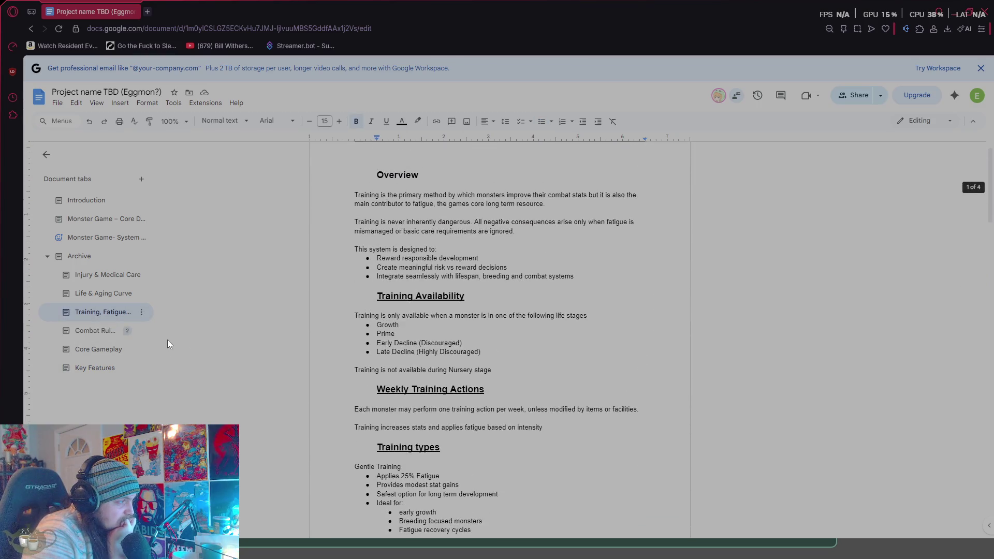
{"action": "scroll", "coordinate": [575, 359], "scroll_direction": "down", "scroll_amount": 2}
{"action": "scroll", "coordinate": [595, 359], "scroll_direction": "up", "scroll_amount": 2}
{"action": "scroll", "coordinate": [619, 359], "scroll_direction": "down", "scroll_amount": 5}
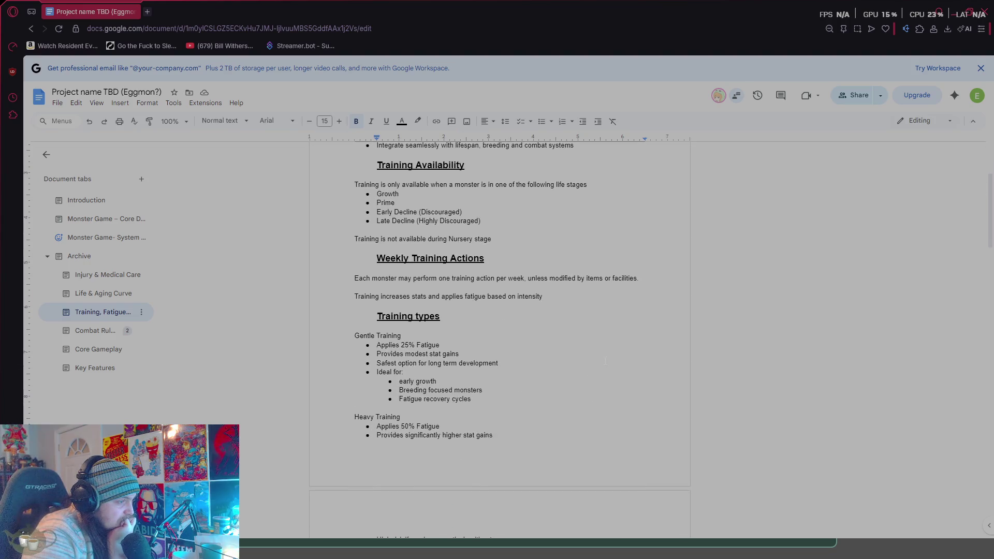
{"action": "scroll", "coordinate": [620, 359], "scroll_direction": "down", "scroll_amount": 3}
{"action": "scroll", "coordinate": [620, 359], "scroll_direction": "down", "scroll_amount": 4}
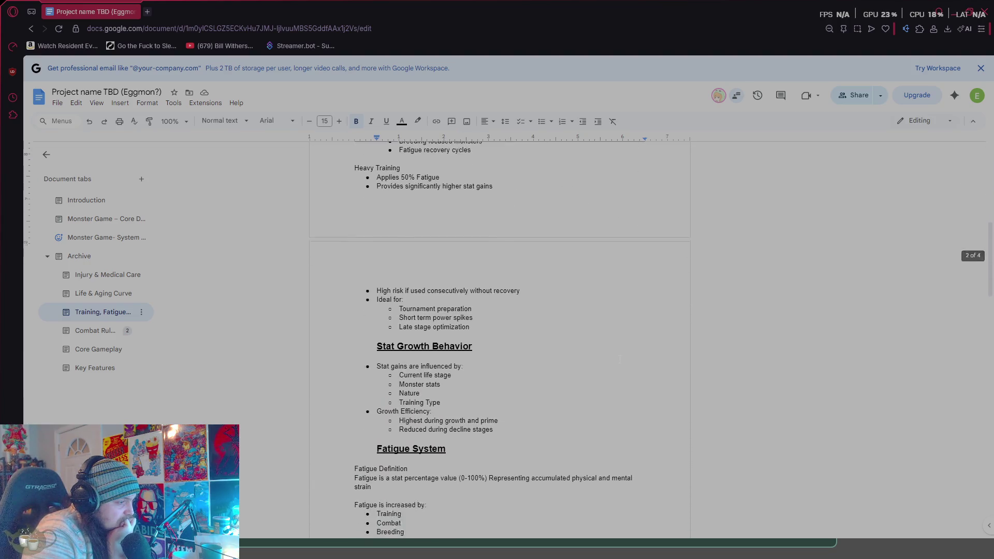
{"action": "scroll", "coordinate": [625, 359], "scroll_direction": "down", "scroll_amount": 7}
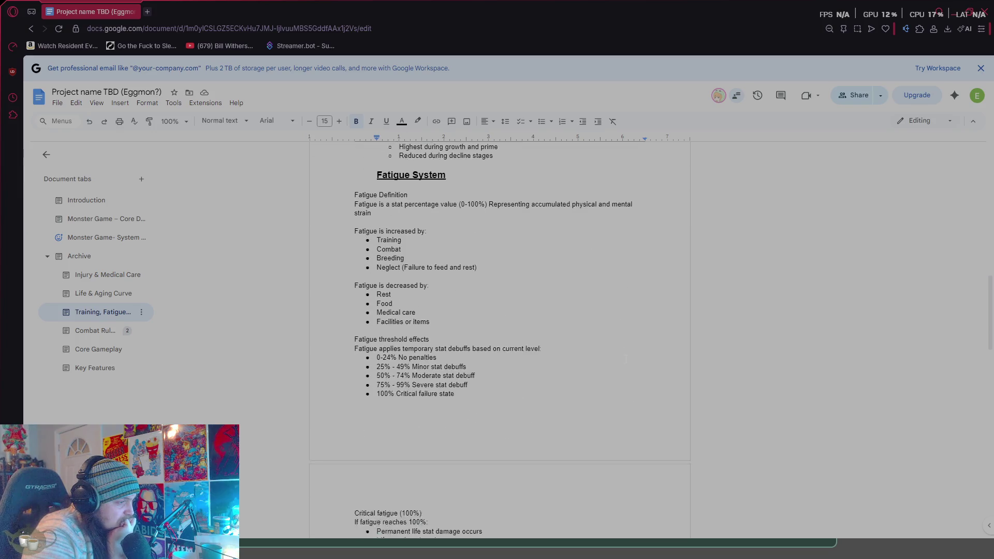
{"action": "scroll", "coordinate": [626, 359], "scroll_direction": "down", "scroll_amount": 12}
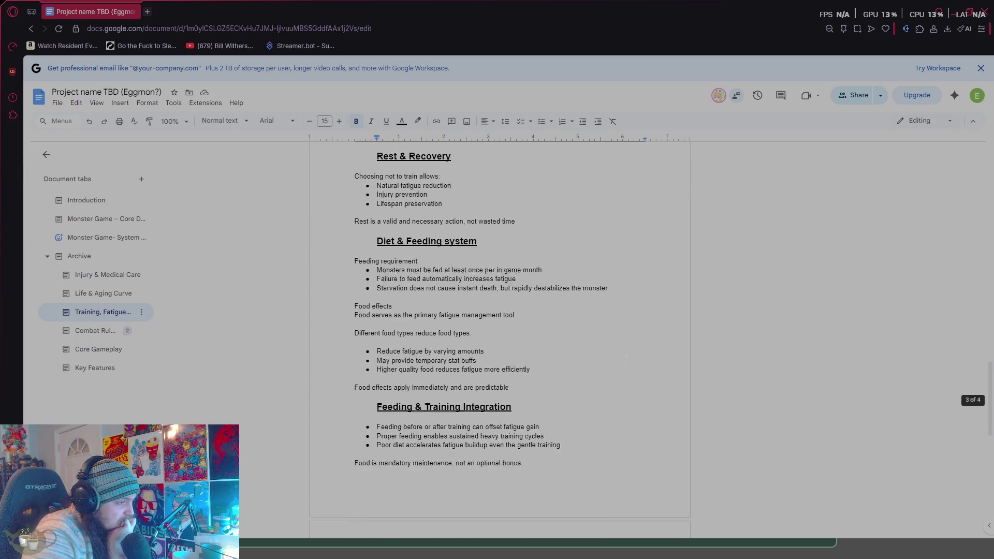
{"action": "scroll", "coordinate": [626, 358], "scroll_direction": "down", "scroll_amount": 3}
{"action": "scroll", "coordinate": [625, 359], "scroll_direction": "up", "scroll_amount": 10}
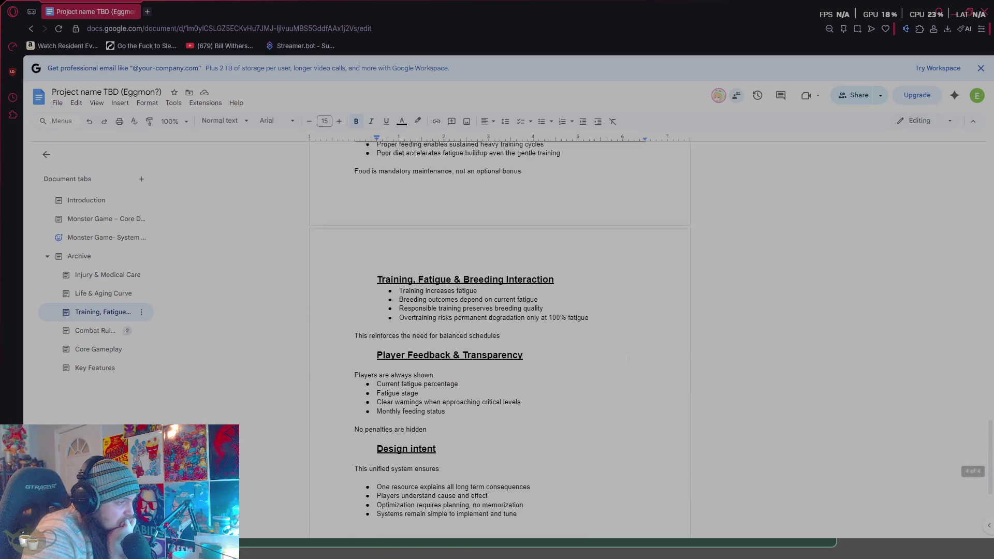
{"action": "scroll", "coordinate": [626, 359], "scroll_direction": "up", "scroll_amount": 6}
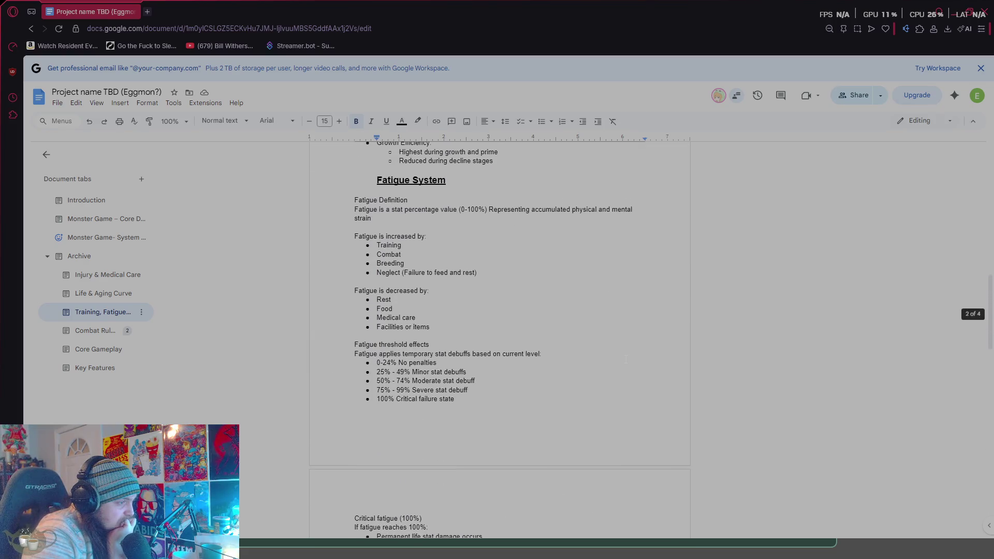
{"action": "left_click", "coordinate": [104, 300]}
- Scroll through the Life & Aging Curve lifespan stages, then return to its Overview at the top
{"action": "scroll", "coordinate": [571, 337], "scroll_direction": "down", "scroll_amount": 5}
{"action": "scroll", "coordinate": [571, 337], "scroll_direction": "down", "scroll_amount": 8}
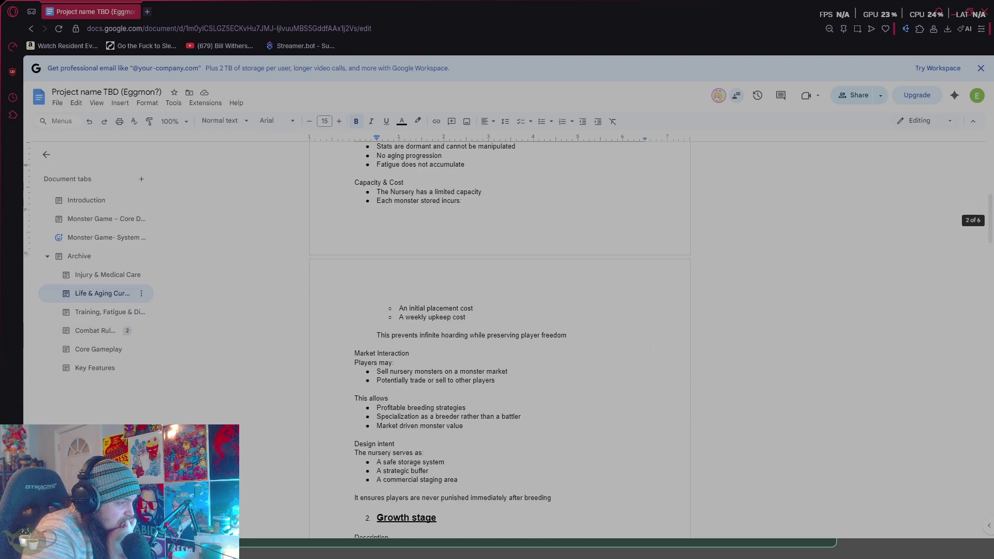
{"action": "scroll", "coordinate": [659, 350], "scroll_direction": "down", "scroll_amount": 4}
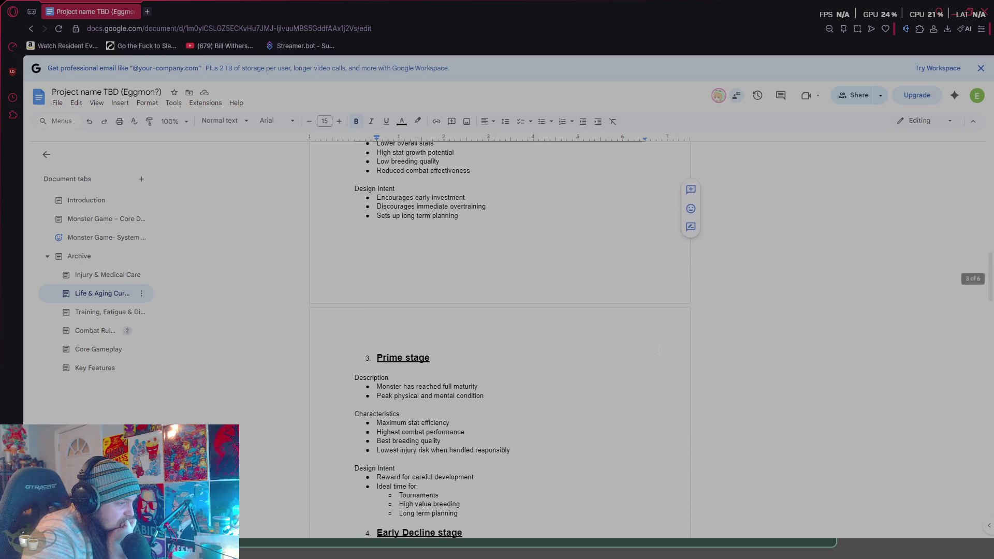
{"action": "scroll", "coordinate": [659, 350], "scroll_direction": "down", "scroll_amount": 15}
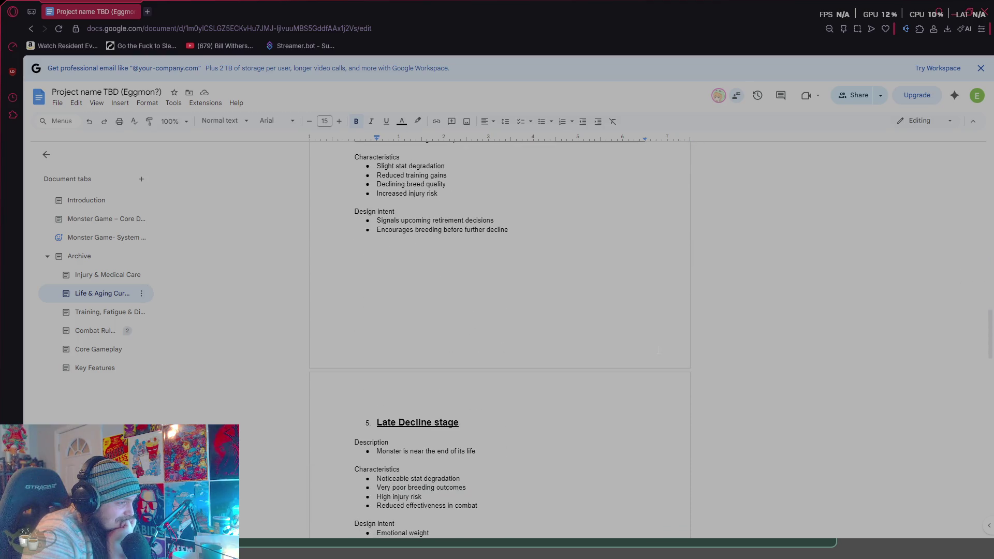
{"action": "scroll", "coordinate": [659, 350], "scroll_direction": "down", "scroll_amount": 2}
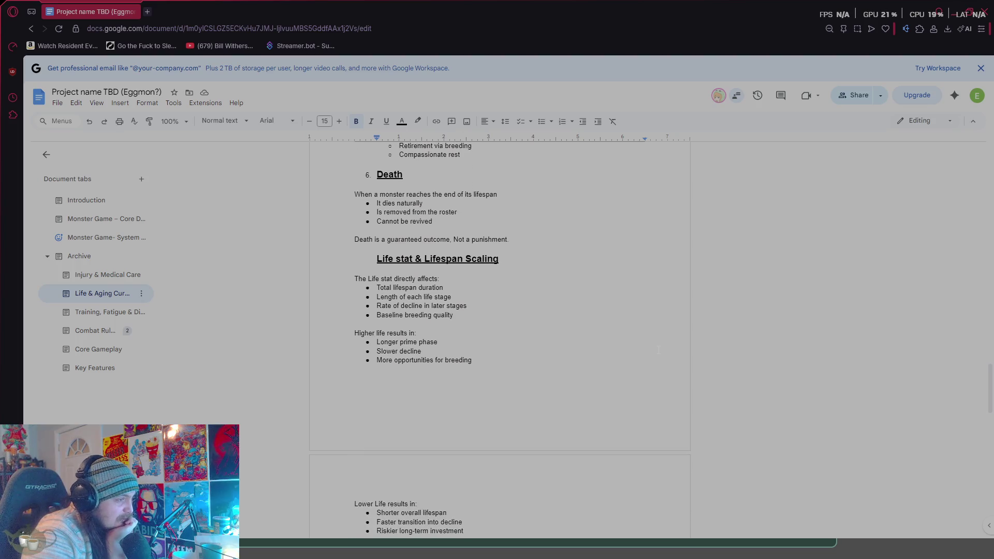
{"action": "scroll", "coordinate": [658, 350], "scroll_direction": "down", "scroll_amount": 8}
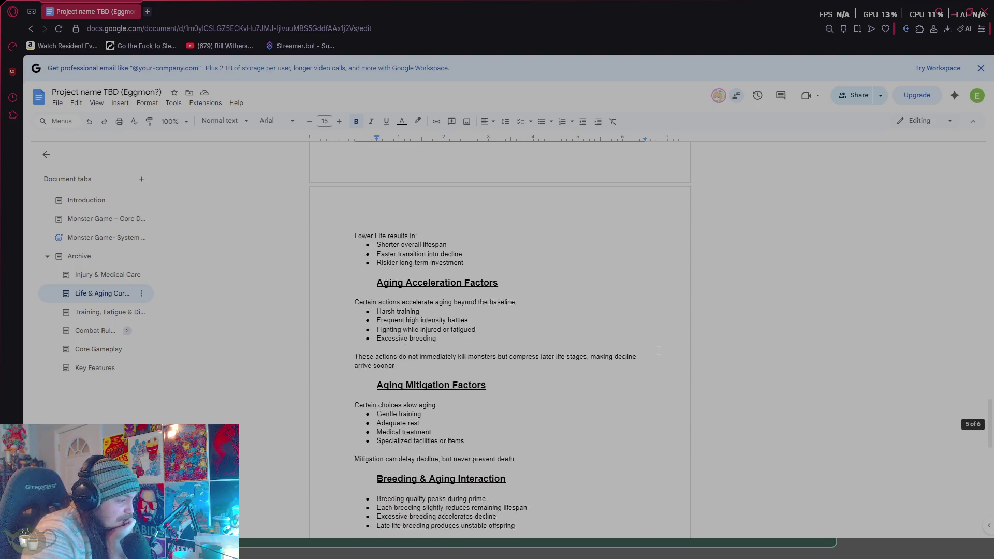
{"action": "scroll", "coordinate": [658, 350], "scroll_direction": "down", "scroll_amount": 10}
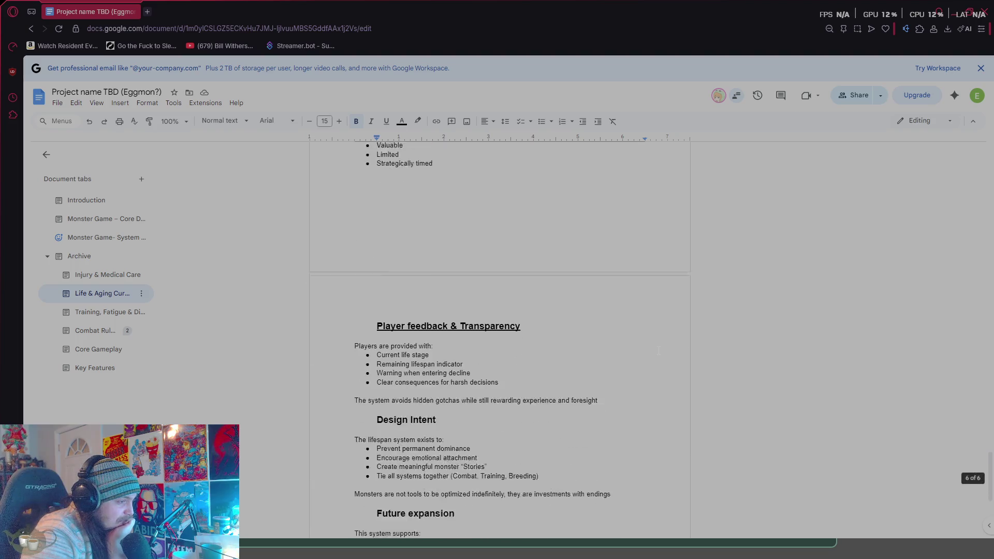
{"action": "scroll", "coordinate": [659, 350], "scroll_direction": "up", "scroll_amount": 13}
{"action": "scroll", "coordinate": [659, 350], "scroll_direction": "up", "scroll_amount": 7}
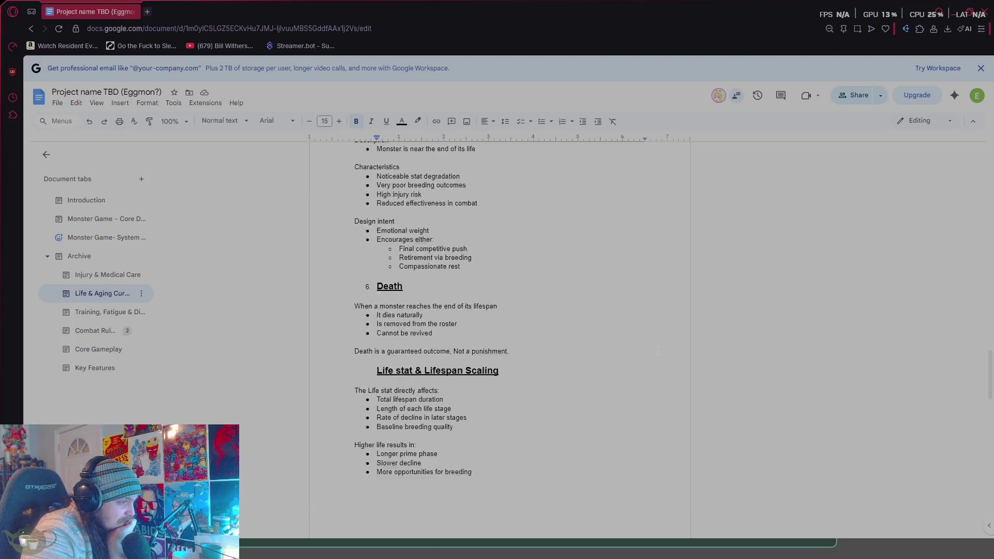
{"action": "scroll", "coordinate": [658, 351], "scroll_direction": "down", "scroll_amount": 5}
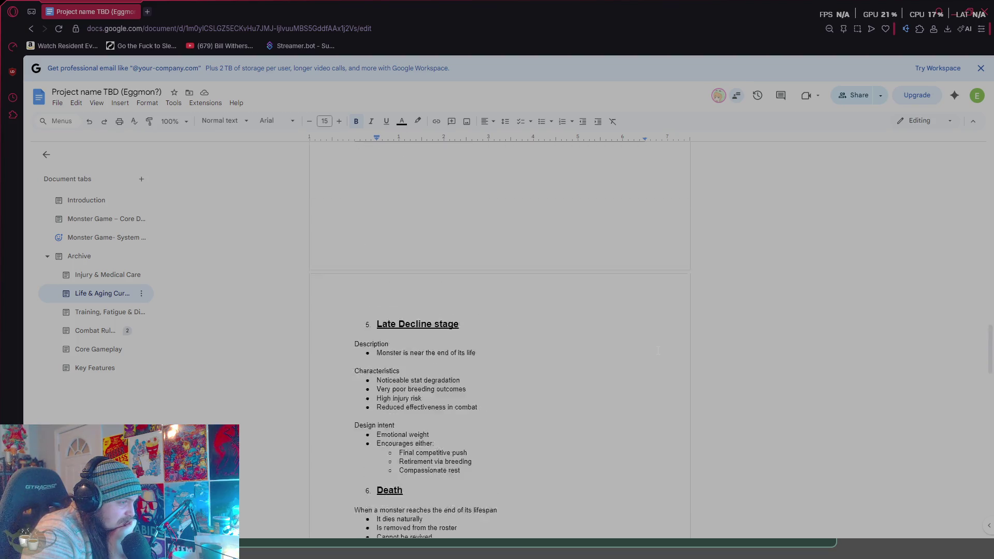
{"action": "scroll", "coordinate": [658, 351], "scroll_direction": "up", "scroll_amount": 12}
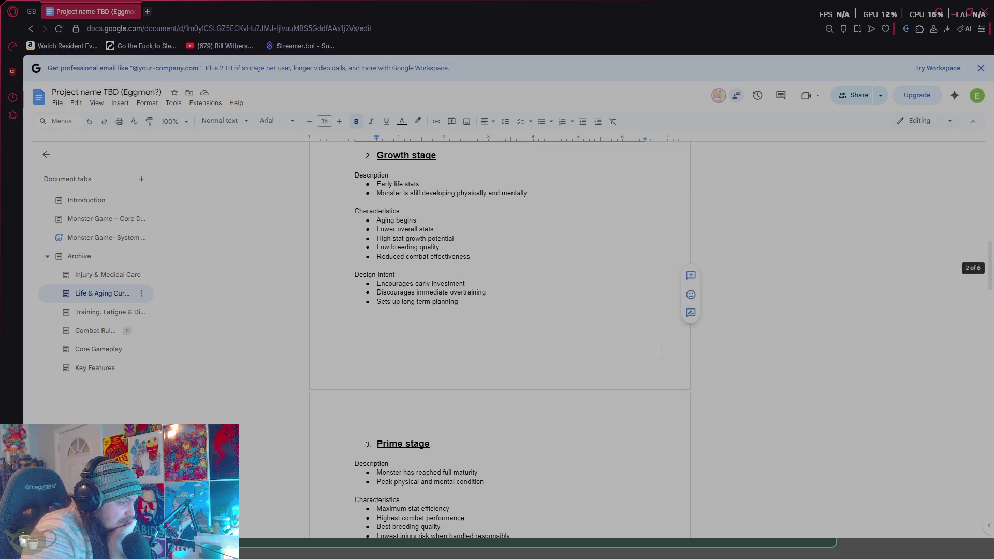
{"action": "scroll", "coordinate": [658, 351], "scroll_direction": "up", "scroll_amount": 1}
{"action": "scroll", "coordinate": [658, 350], "scroll_direction": "up", "scroll_amount": 3}
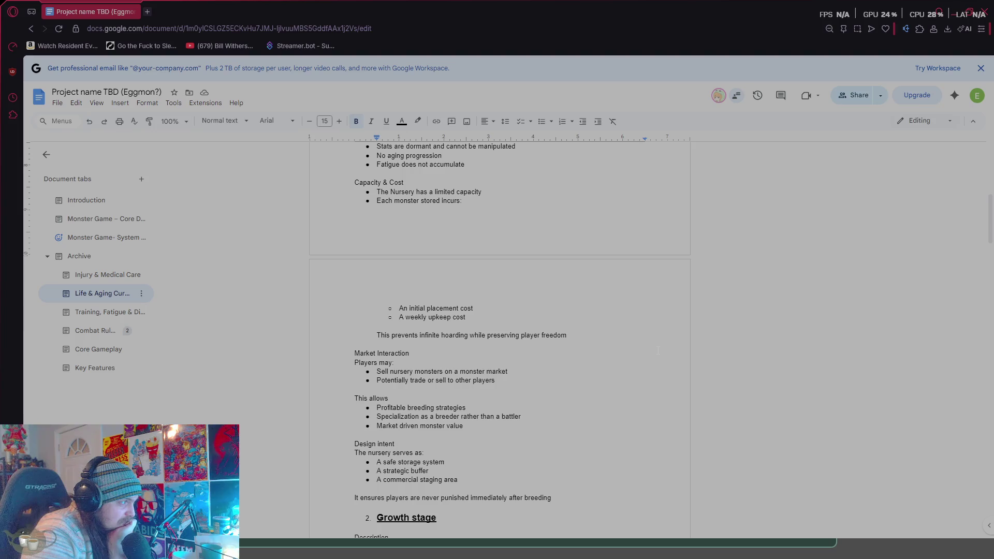
{"action": "scroll", "coordinate": [658, 351], "scroll_direction": "up", "scroll_amount": 6}
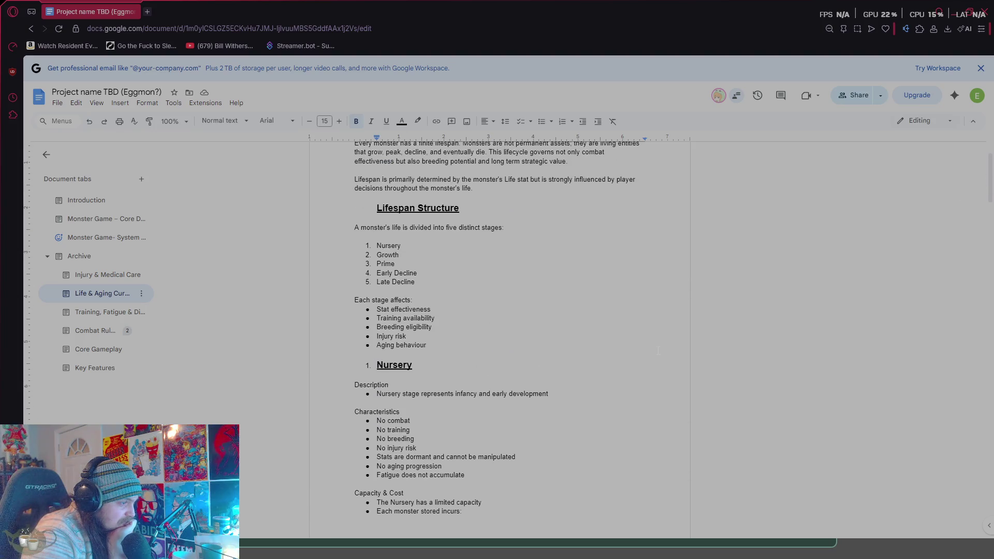
{"action": "scroll", "coordinate": [659, 350], "scroll_direction": "up", "scroll_amount": 2}
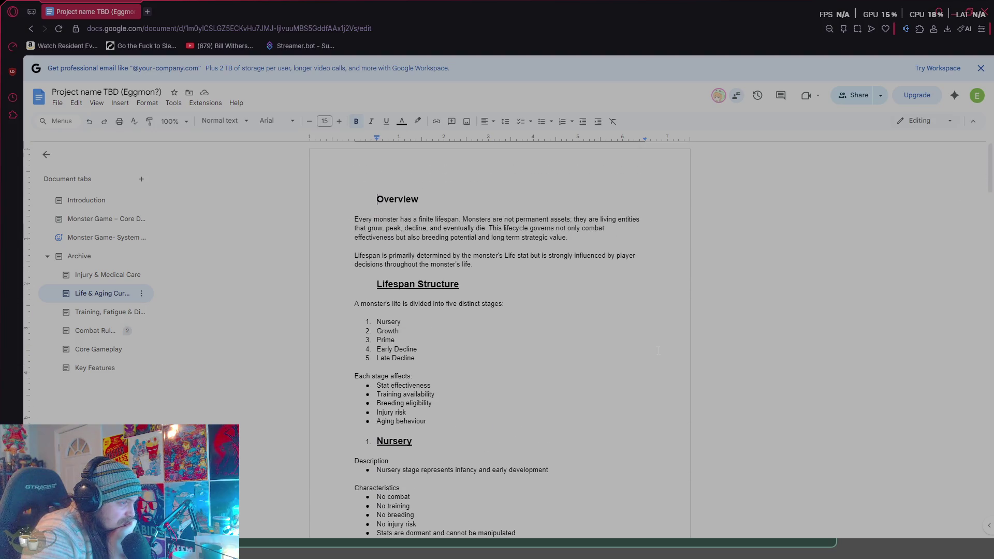
- Open Injury & Medical Care, read down to Medical Treatment, then Alt+Tab back from the game
{"action": "left_click", "coordinate": [129, 276]}
{"action": "scroll", "coordinate": [654, 355], "scroll_direction": "down", "scroll_amount": 5}
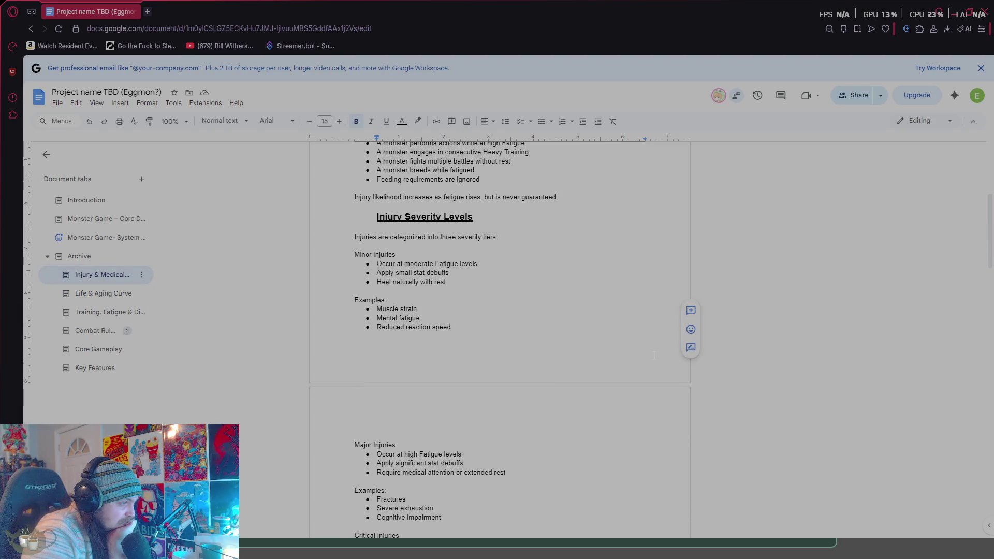
{"action": "scroll", "coordinate": [654, 356], "scroll_direction": "down", "scroll_amount": 4}
{"action": "scroll", "coordinate": [654, 355], "scroll_direction": "up", "scroll_amount": 8}
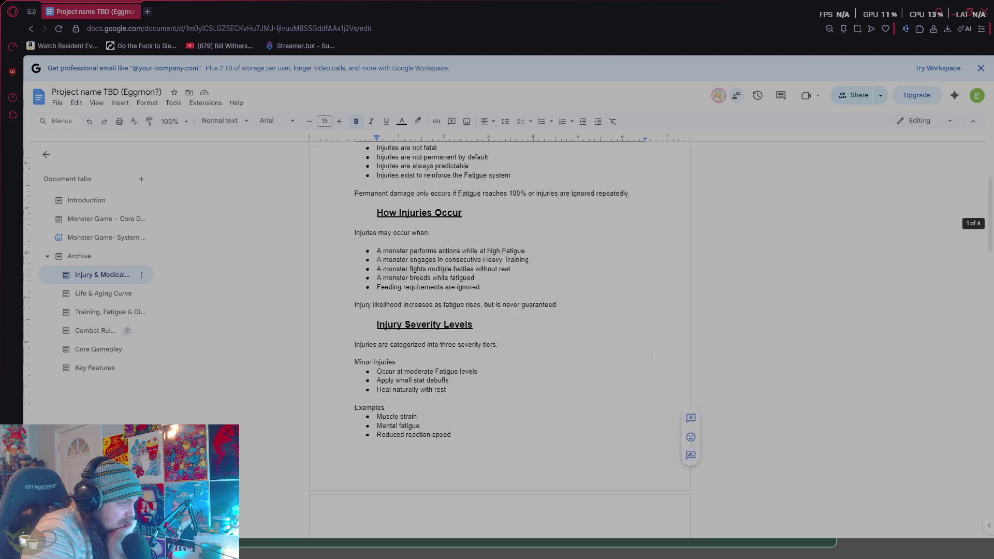
{"action": "scroll", "coordinate": [655, 355], "scroll_direction": "down", "scroll_amount": 2}
{"action": "scroll", "coordinate": [655, 355], "scroll_direction": "down", "scroll_amount": 7}
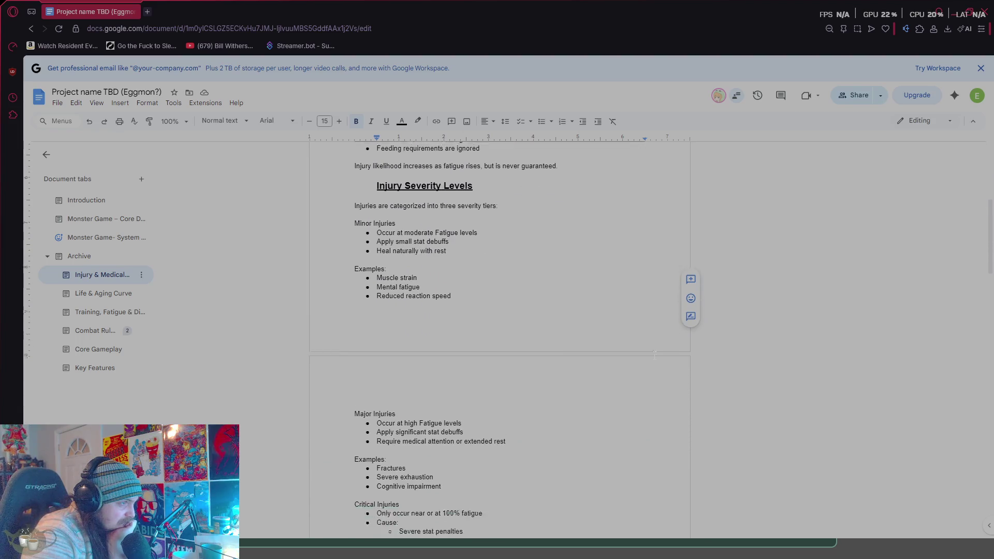
{"action": "scroll", "coordinate": [654, 355], "scroll_direction": "down", "scroll_amount": 1}
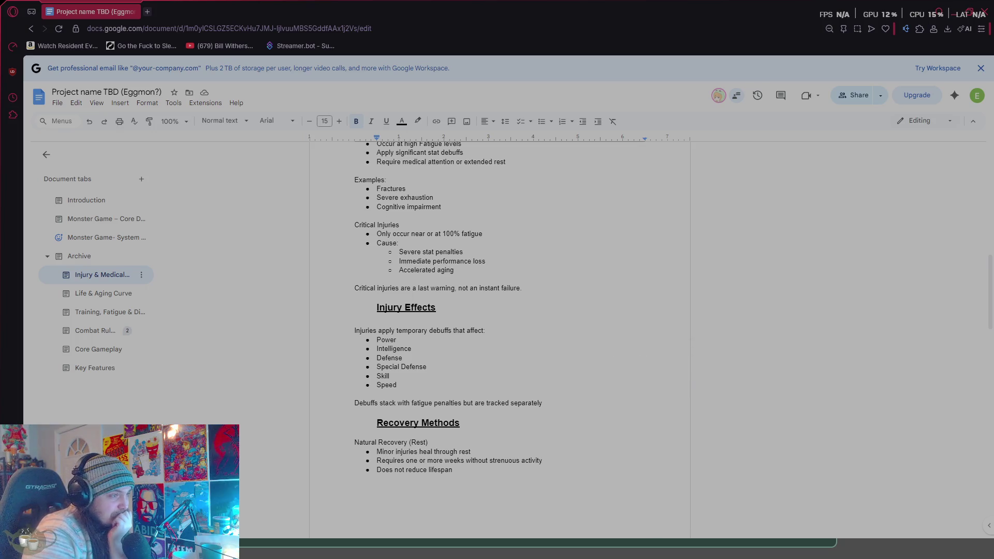
{"action": "scroll", "coordinate": [561, 338], "scroll_direction": "down", "scroll_amount": 4}
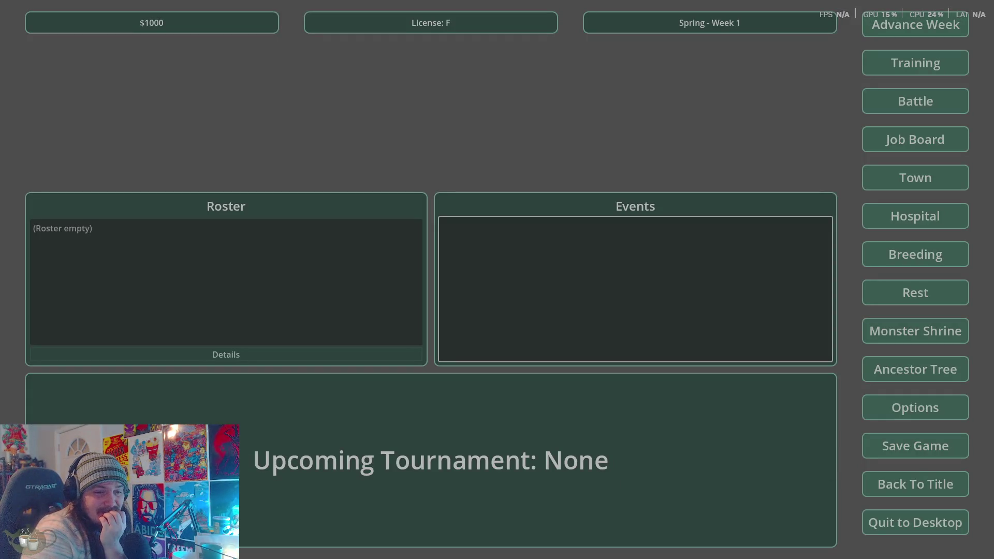
{"action": "key", "text": "alt+Tab"}
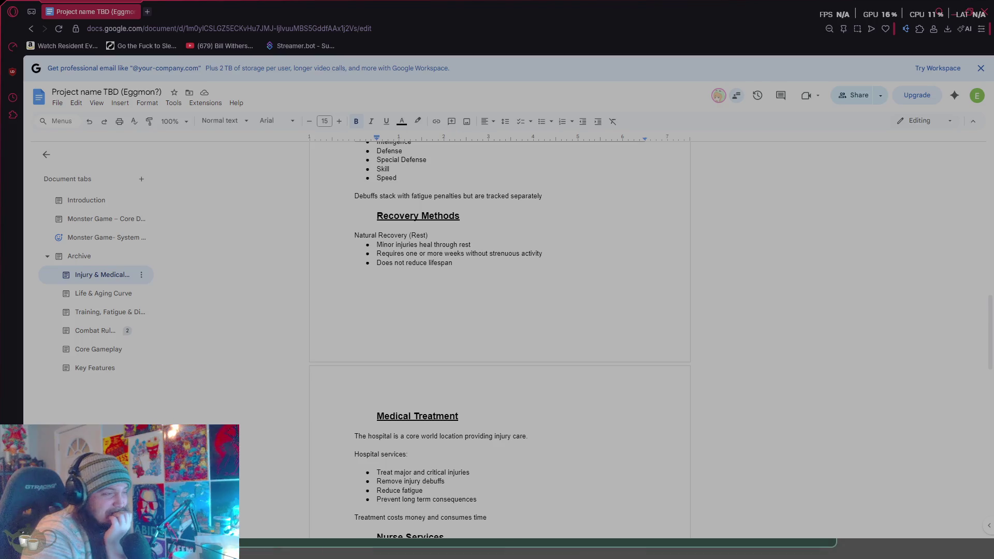
{"action": "scroll", "coordinate": [469, 389], "scroll_direction": "down", "scroll_amount": 15}
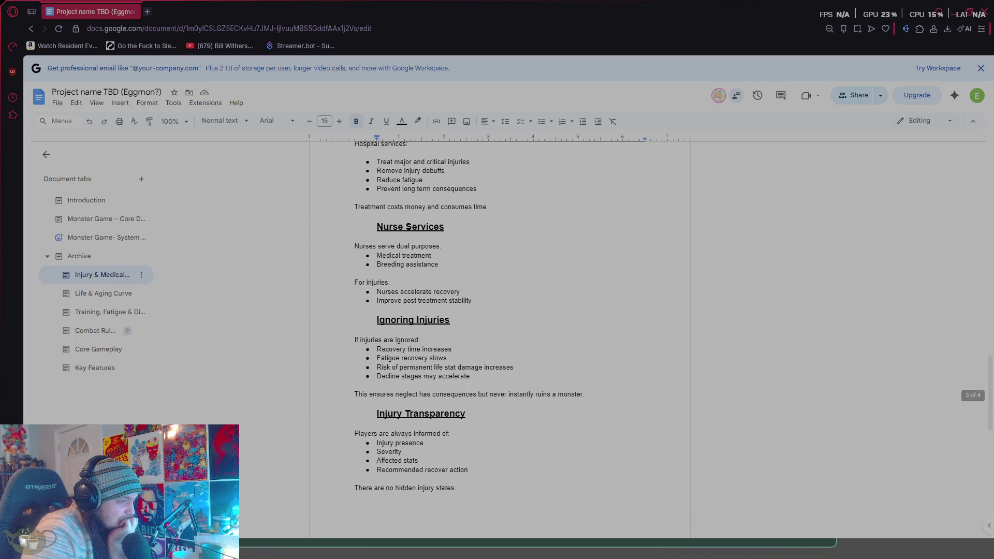
{"action": "scroll", "coordinate": [467, 387], "scroll_direction": "up", "scroll_amount": 15}
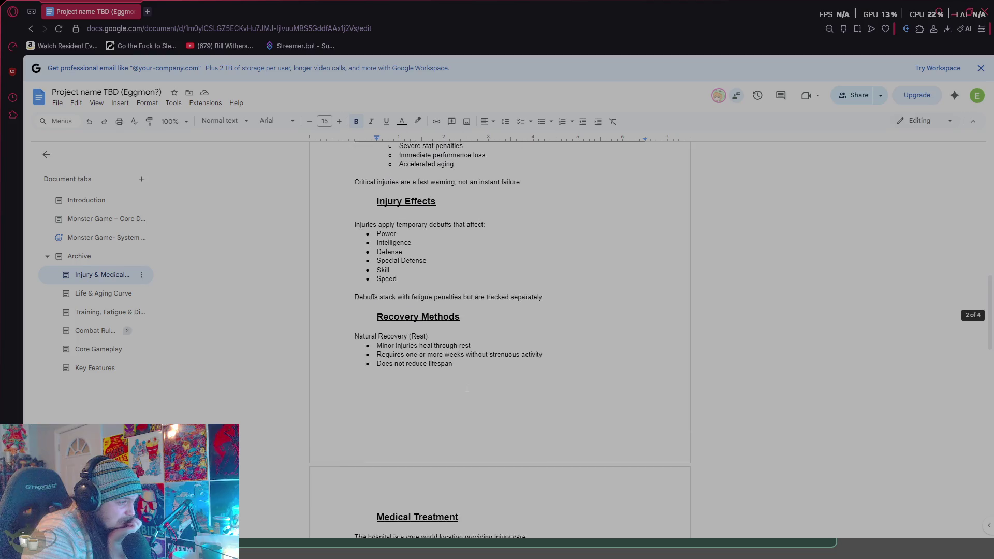
{"action": "scroll", "coordinate": [468, 387], "scroll_direction": "up", "scroll_amount": 2}
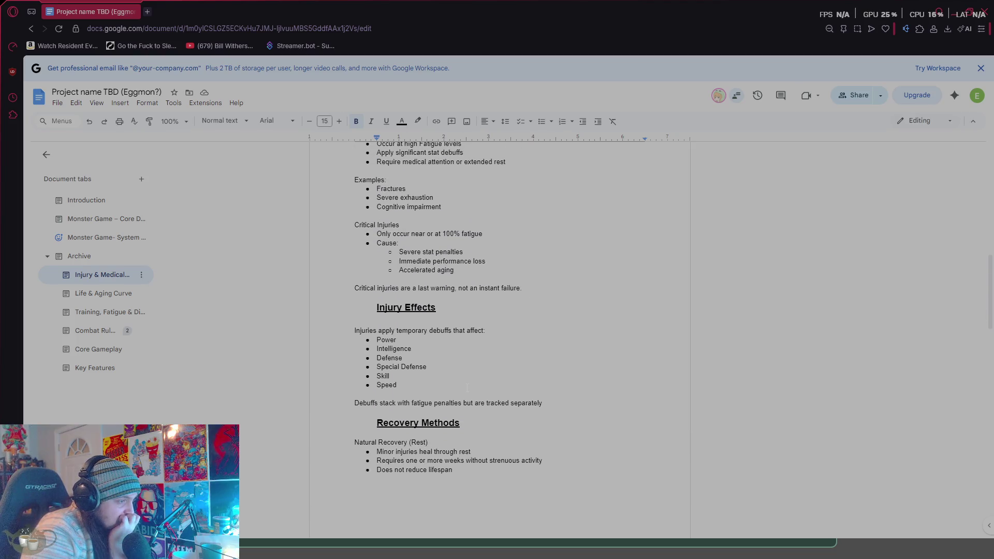
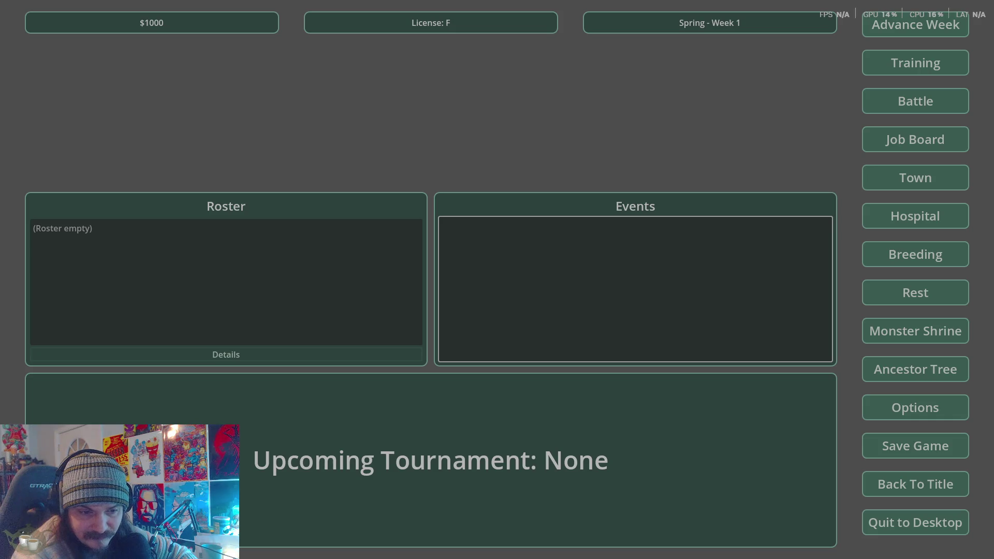
- Switch from the running game to the design document in Chrome
{"action": "key", "text": "alt+Tab"}
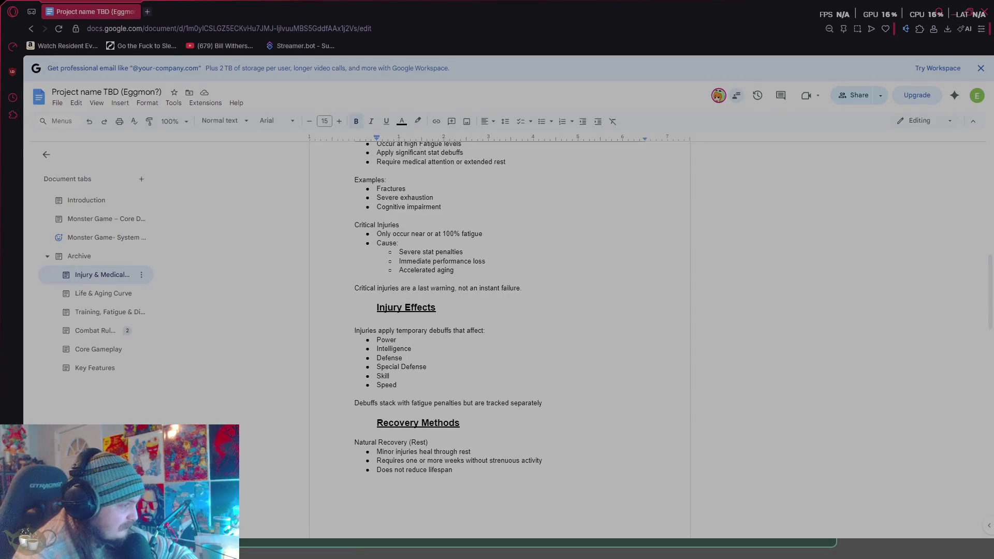
- Scroll through the Injury & Medical Care tab
{"action": "scroll", "coordinate": [497, 337], "scroll_direction": "up", "scroll_amount": 10}
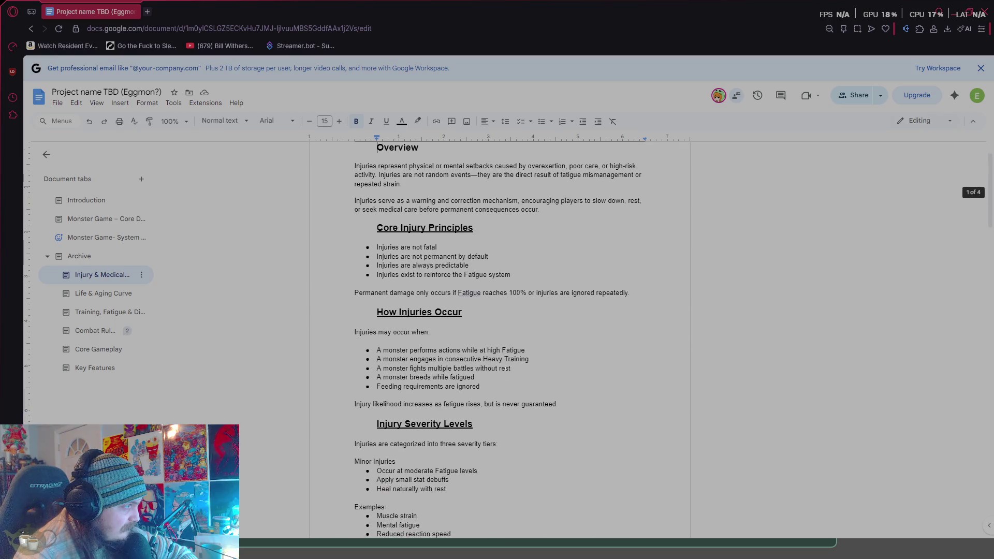
{"action": "scroll", "coordinate": [506, 367], "scroll_direction": "down", "scroll_amount": 20}
{"action": "scroll", "coordinate": [506, 368], "scroll_direction": "down", "scroll_amount": 10}
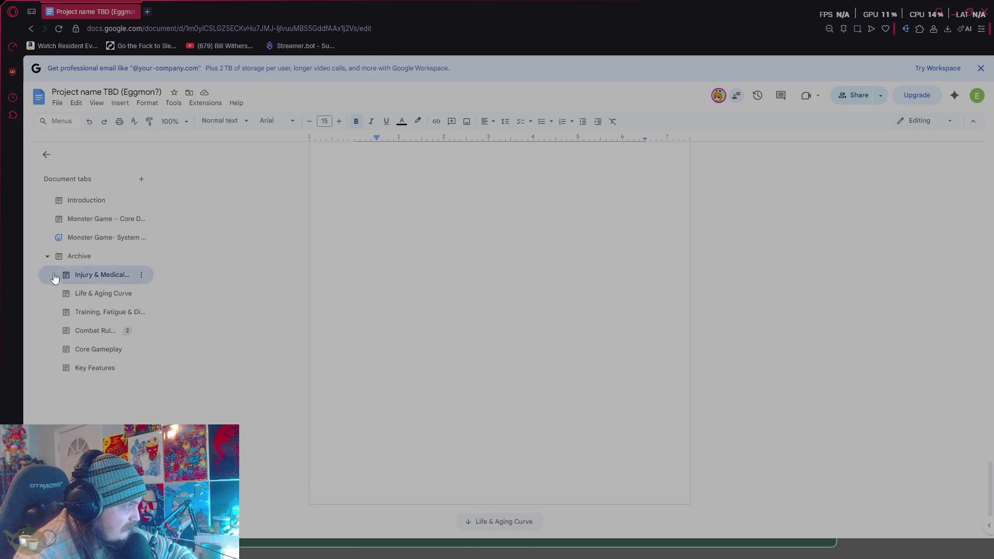
- Read the Life & Aging Curve tab, ending on the Training, Fatigue tab
{"action": "left_click", "coordinate": [123, 298]}
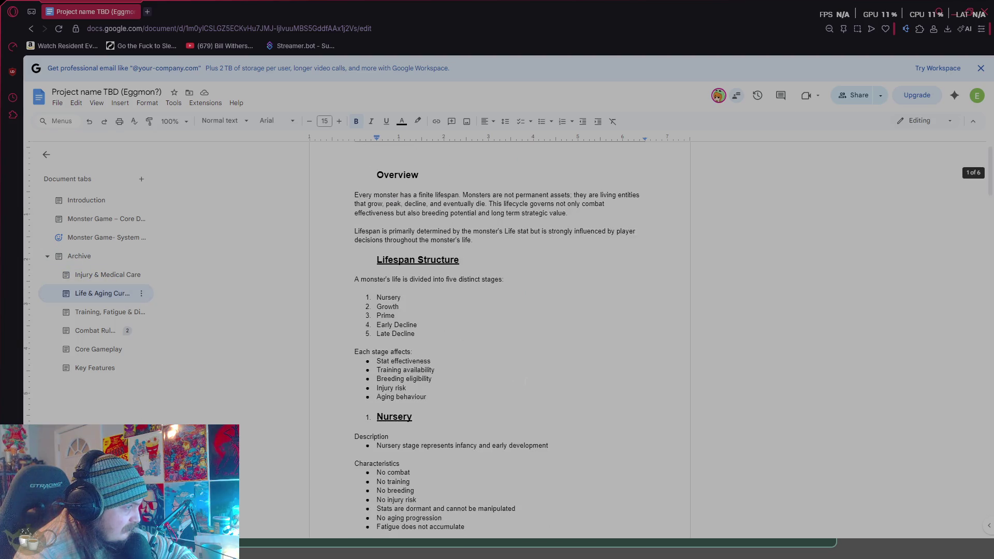
{"action": "scroll", "coordinate": [526, 382], "scroll_direction": "down", "scroll_amount": 3}
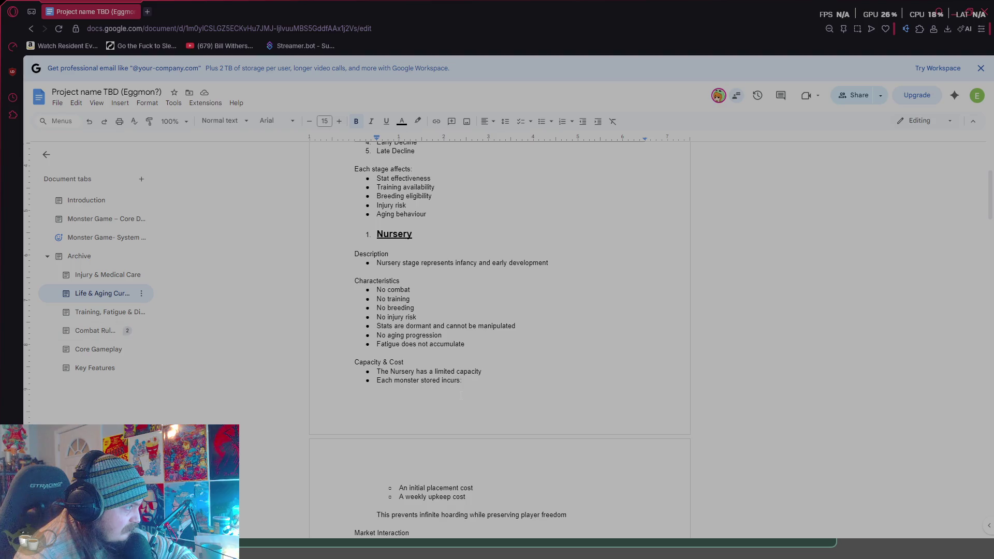
{"action": "scroll", "coordinate": [461, 396], "scroll_direction": "down", "scroll_amount": 14}
{"action": "scroll", "coordinate": [573, 412], "scroll_direction": "down", "scroll_amount": 13}
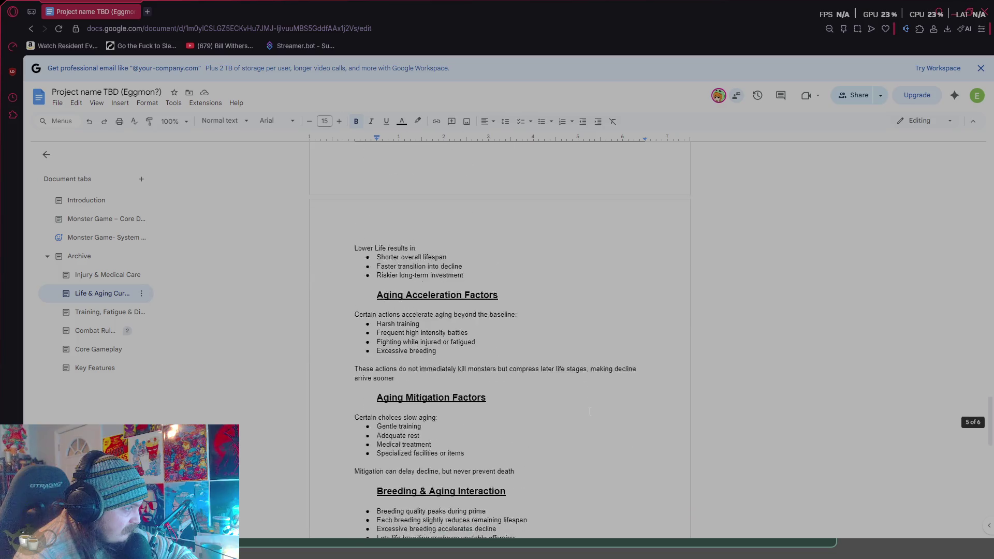
{"action": "scroll", "coordinate": [589, 412], "scroll_direction": "down", "scroll_amount": 3}
{"action": "left_click", "coordinate": [115, 314]}
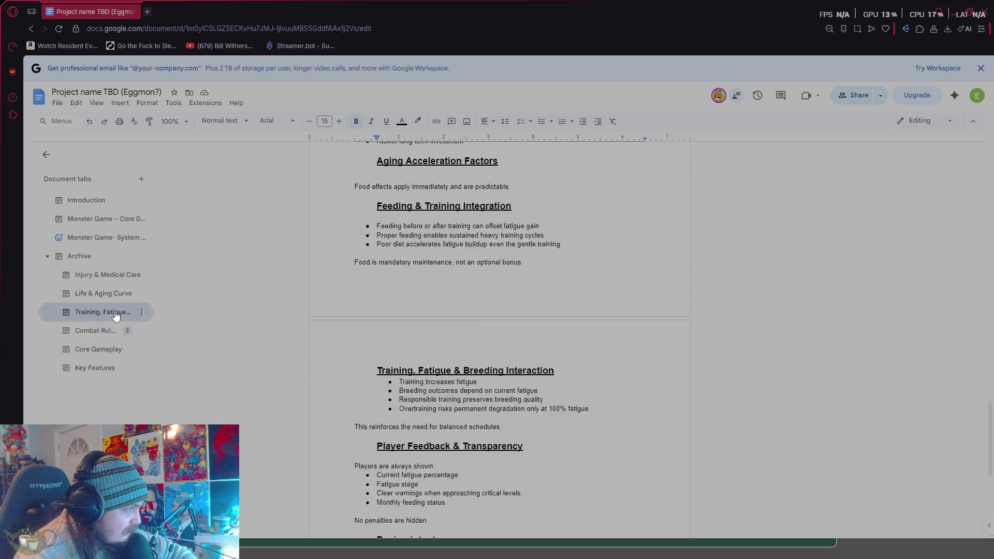
- Read through the Training, Fatigue tab's rules
{"action": "scroll", "coordinate": [564, 403], "scroll_direction": "down", "scroll_amount": 7}
{"action": "scroll", "coordinate": [564, 403], "scroll_direction": "down", "scroll_amount": 5}
{"action": "scroll", "coordinate": [564, 404], "scroll_direction": "up", "scroll_amount": 8}
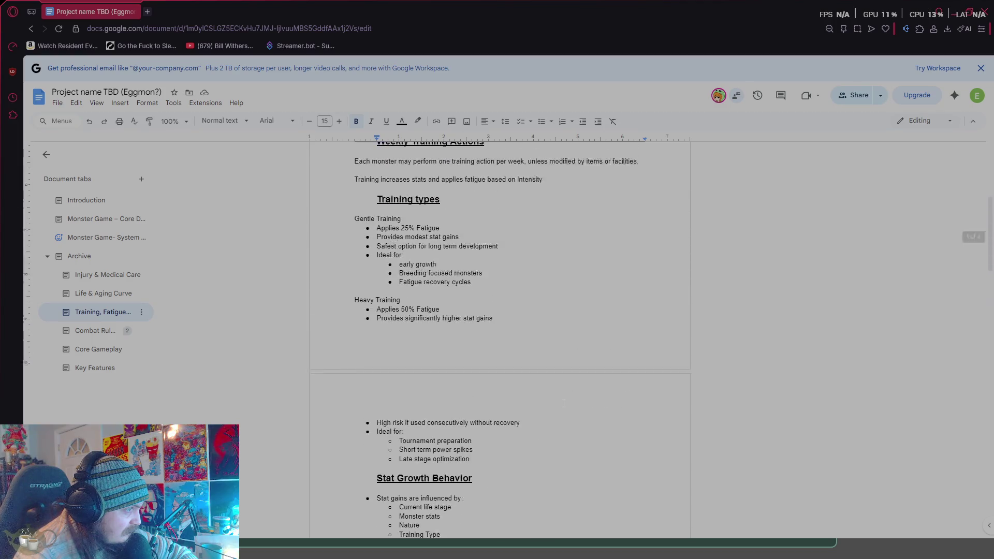
{"action": "scroll", "coordinate": [564, 403], "scroll_direction": "down", "scroll_amount": 4}
{"action": "scroll", "coordinate": [564, 403], "scroll_direction": "down", "scroll_amount": 9}
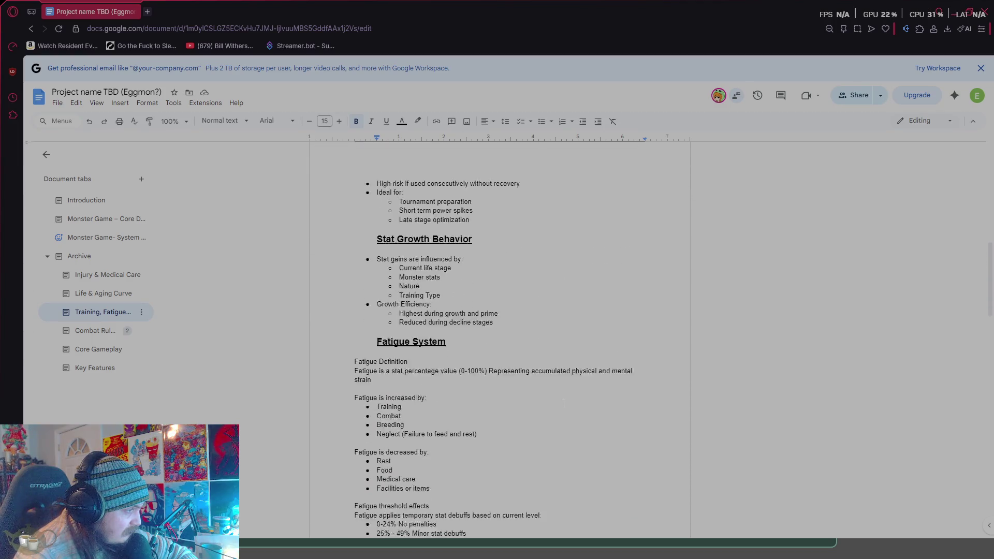
{"action": "scroll", "coordinate": [564, 403], "scroll_direction": "down", "scroll_amount": 6}
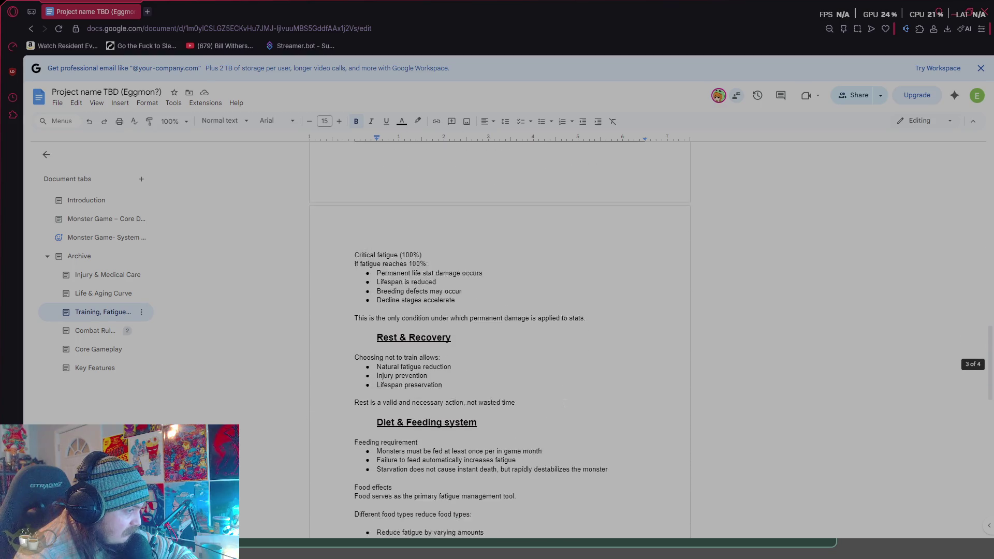
{"action": "scroll", "coordinate": [564, 403], "scroll_direction": "down", "scroll_amount": 6}
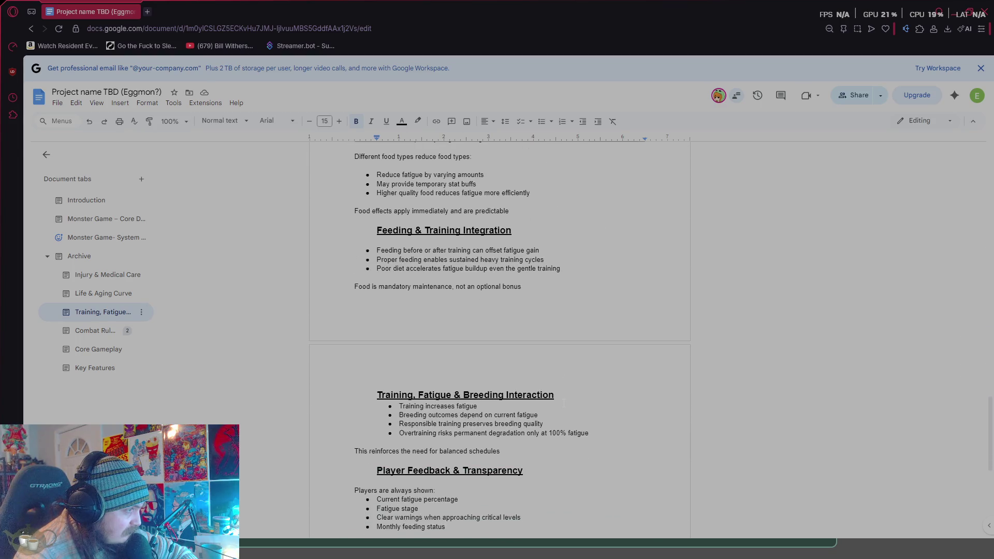
{"action": "scroll", "coordinate": [564, 404], "scroll_direction": "down", "scroll_amount": 1}
- Scroll through the combat rules, then move on to the Core Gameplay tab
{"action": "scroll", "coordinate": [564, 404], "scroll_direction": "up", "scroll_amount": 2}
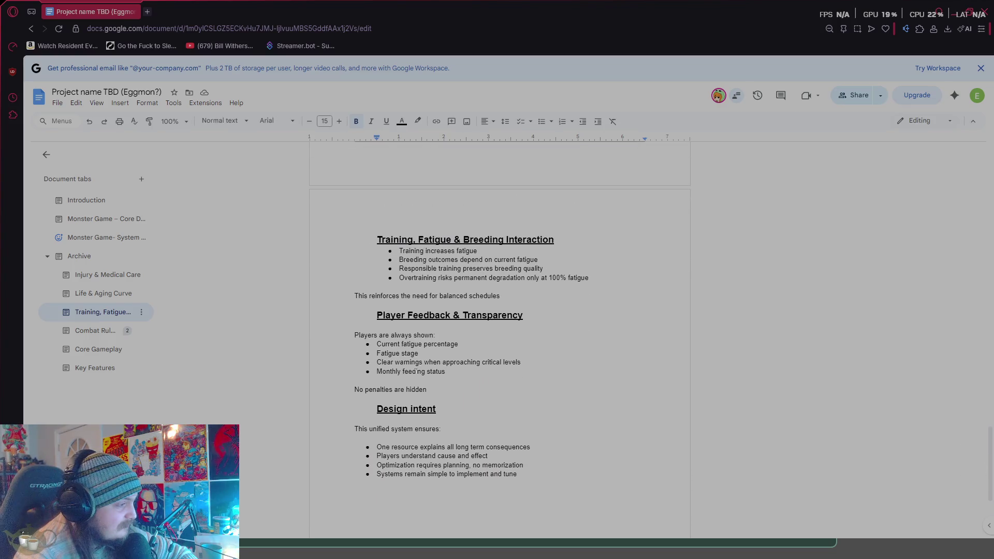
{"action": "scroll", "coordinate": [509, 405], "scroll_direction": "down", "scroll_amount": 13}
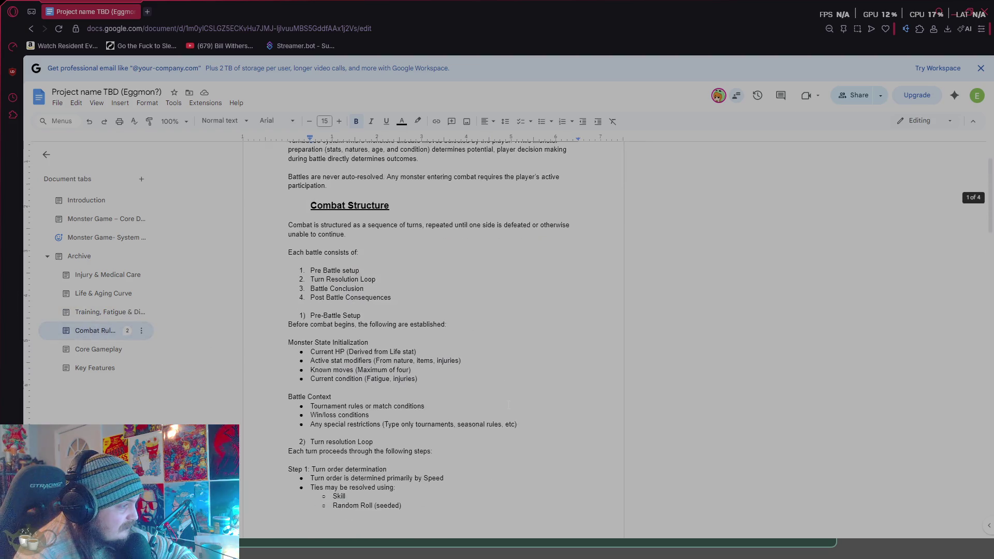
{"action": "scroll", "coordinate": [572, 410], "scroll_direction": "down", "scroll_amount": 12}
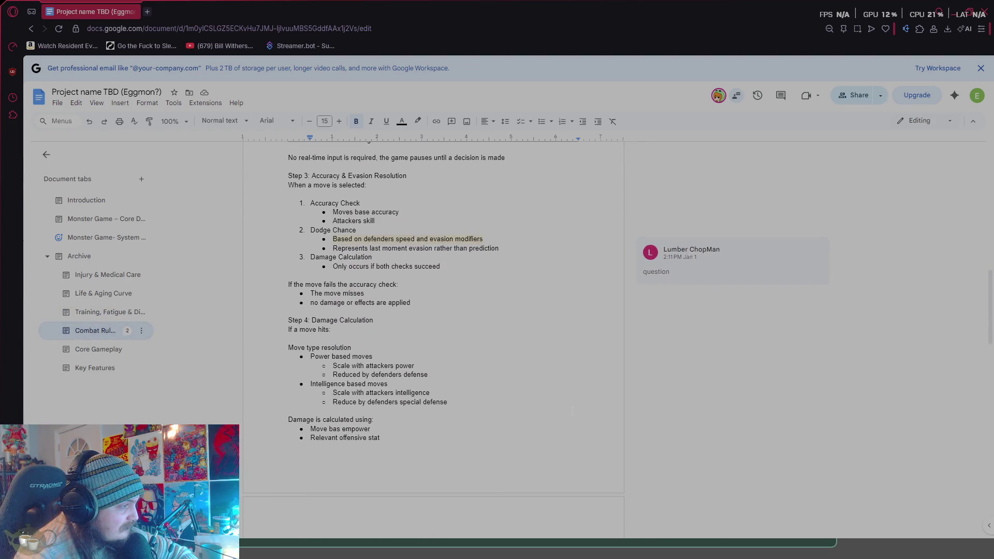
{"action": "scroll", "coordinate": [572, 410], "scroll_direction": "down", "scroll_amount": 9}
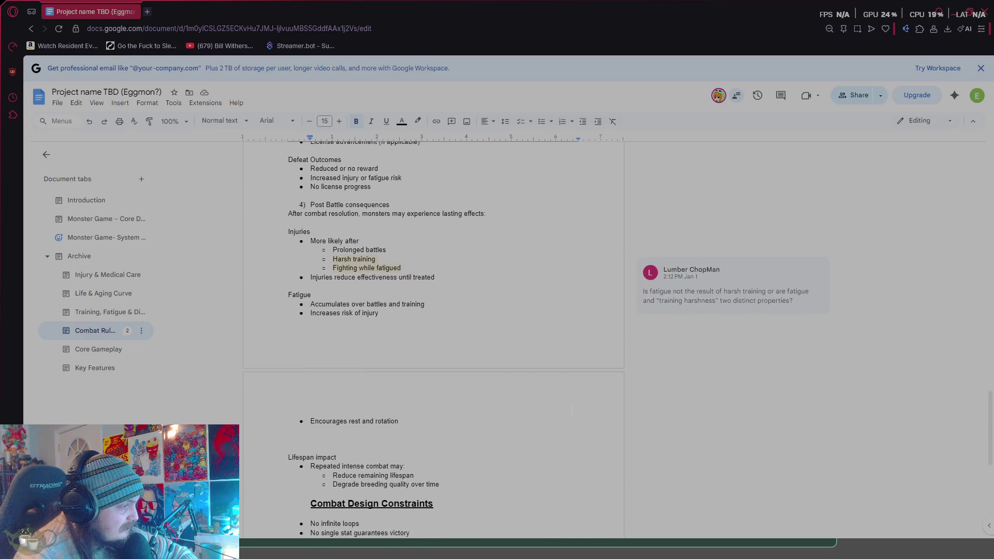
{"action": "scroll", "coordinate": [572, 410], "scroll_direction": "up", "scroll_amount": 20}
{"action": "scroll", "coordinate": [573, 410], "scroll_direction": "up", "scroll_amount": 8}
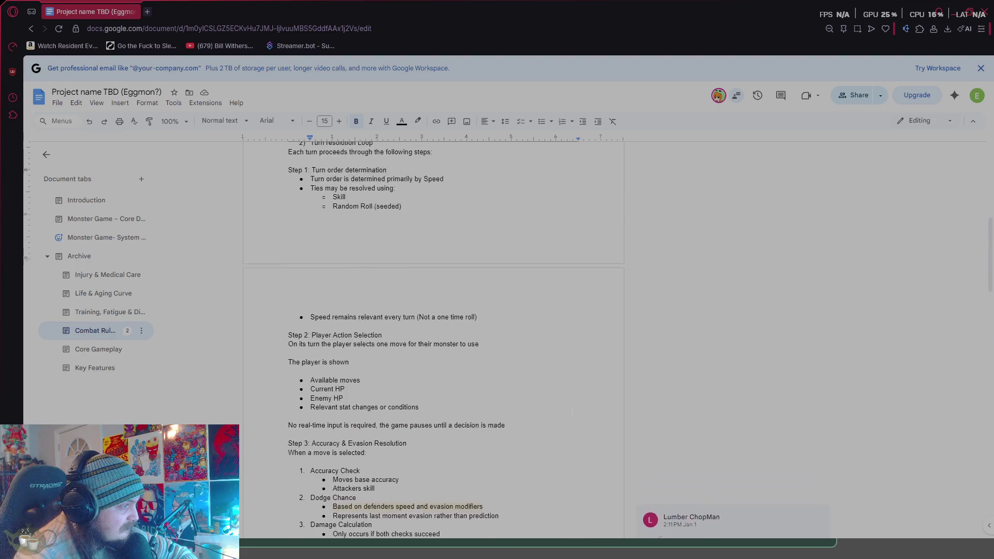
{"action": "scroll", "coordinate": [572, 411], "scroll_direction": "up", "scroll_amount": 4}
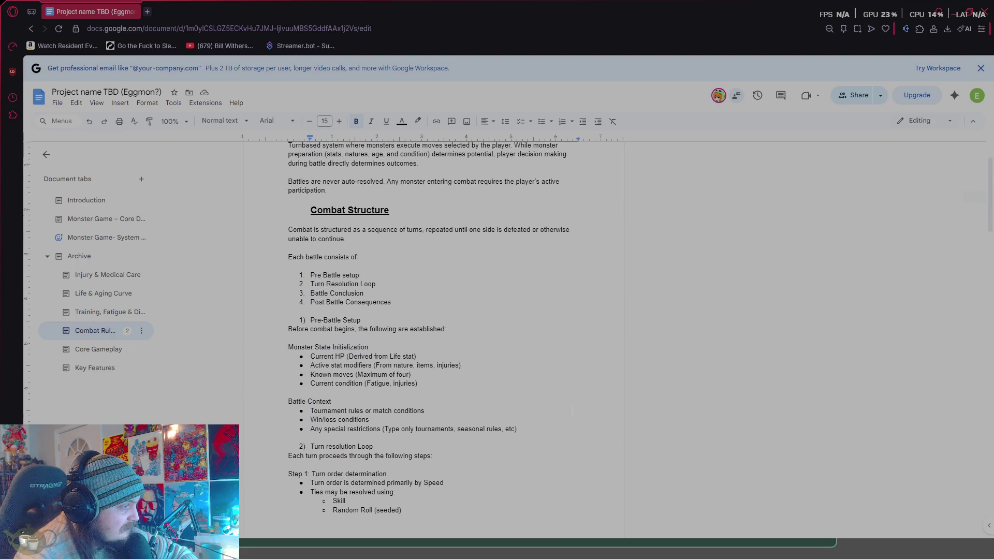
{"action": "left_click", "coordinate": [123, 354]}
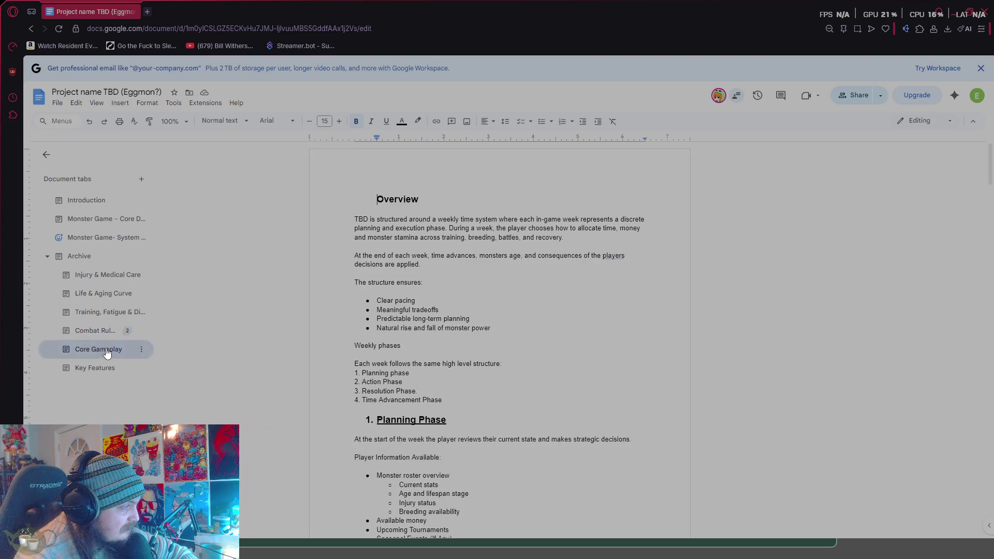
{"action": "scroll", "coordinate": [540, 409], "scroll_direction": "down", "scroll_amount": 5}
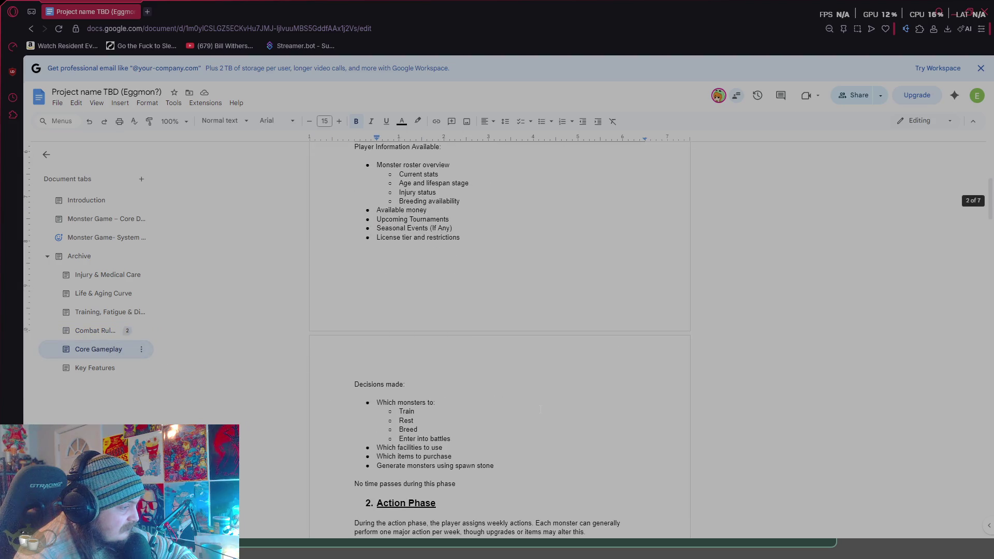
{"action": "scroll", "coordinate": [540, 409], "scroll_direction": "down", "scroll_amount": 6}
{"action": "scroll", "coordinate": [540, 409], "scroll_direction": "down", "scroll_amount": 8}
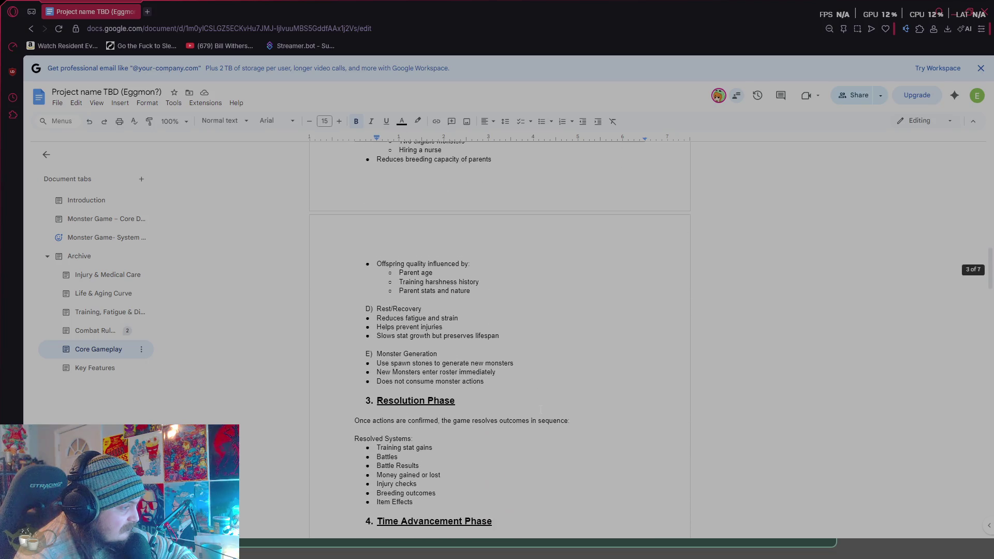
{"action": "scroll", "coordinate": [540, 409], "scroll_direction": "down", "scroll_amount": 8}
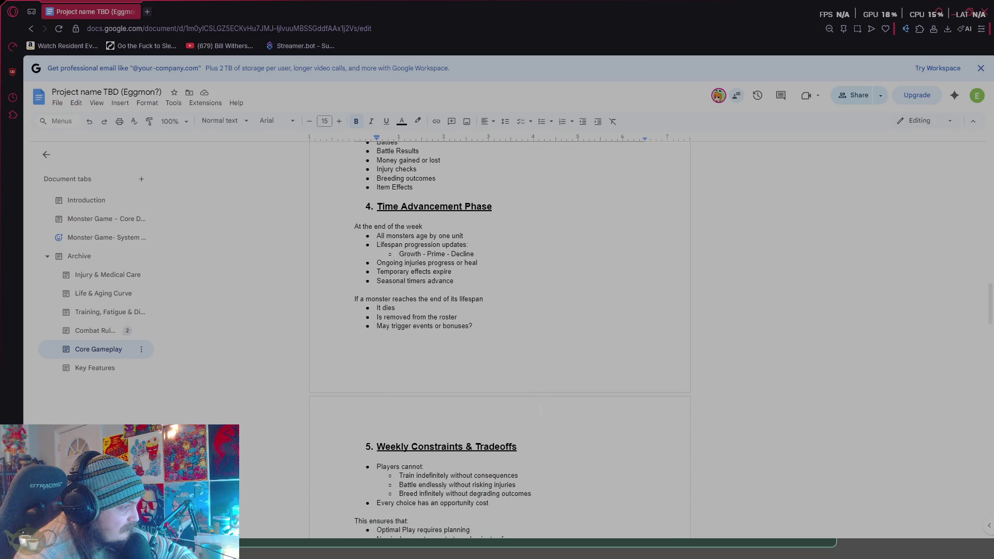
{"action": "scroll", "coordinate": [541, 409], "scroll_direction": "down", "scroll_amount": 10}
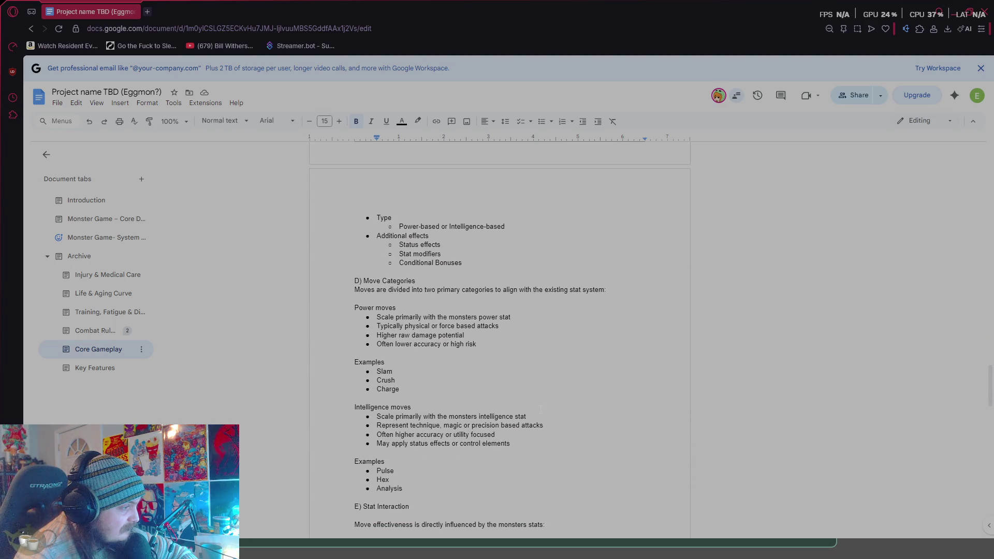
{"action": "scroll", "coordinate": [540, 409], "scroll_direction": "down", "scroll_amount": 3}
{"action": "scroll", "coordinate": [541, 407], "scroll_direction": "down", "scroll_amount": 9}
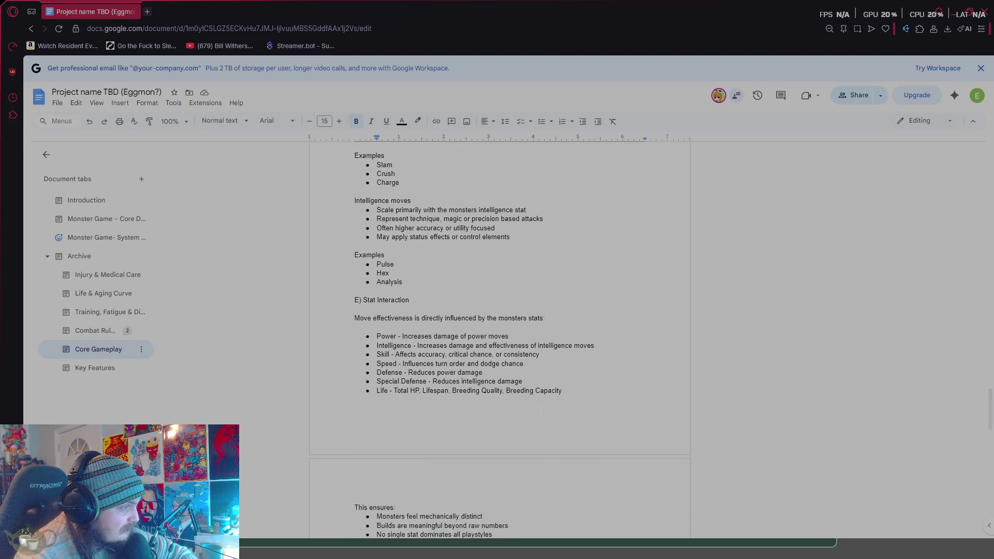
{"action": "scroll", "coordinate": [541, 409], "scroll_direction": "down", "scroll_amount": 1}
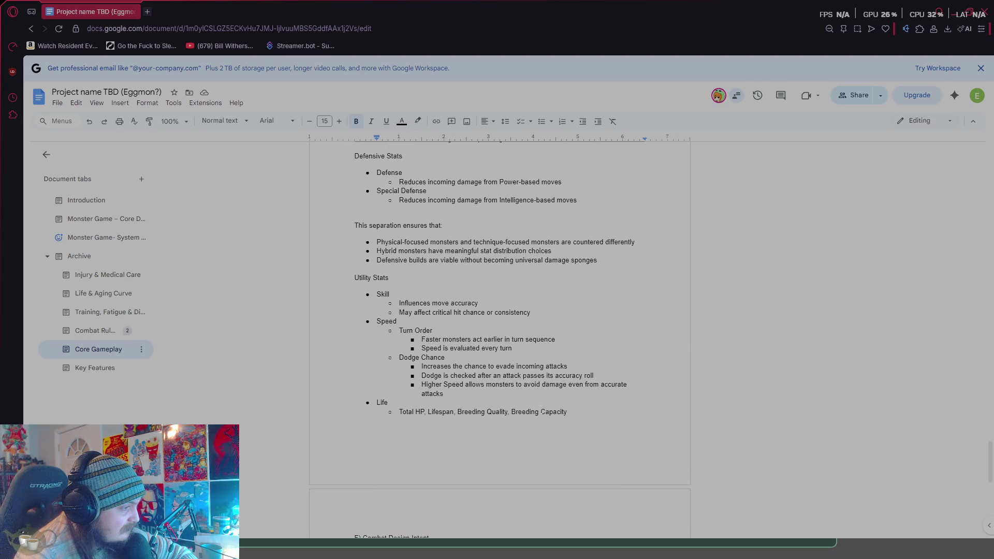
{"action": "scroll", "coordinate": [541, 409], "scroll_direction": "down", "scroll_amount": 5}
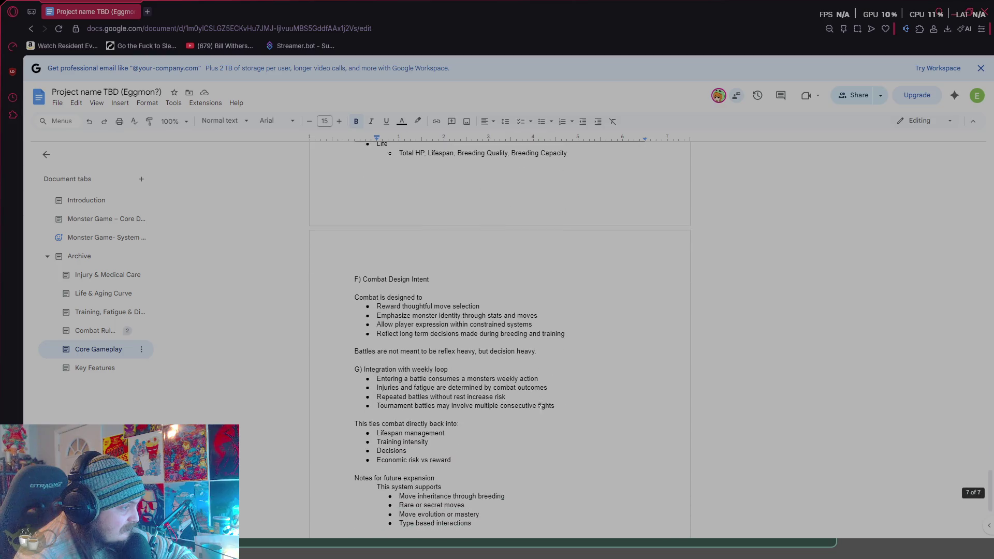
{"action": "scroll", "coordinate": [541, 407], "scroll_direction": "up", "scroll_amount": 7}
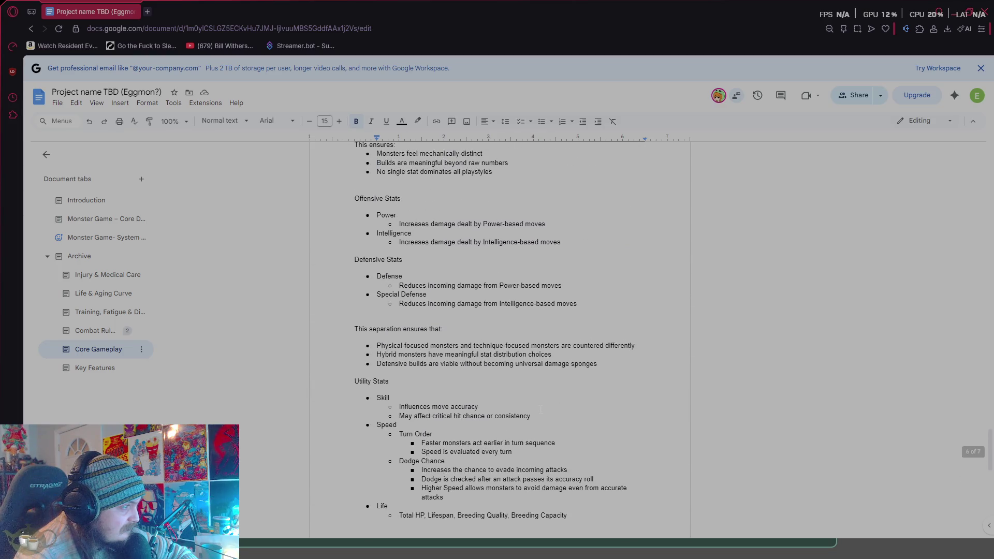
{"action": "scroll", "coordinate": [540, 409], "scroll_direction": "up", "scroll_amount": 2}
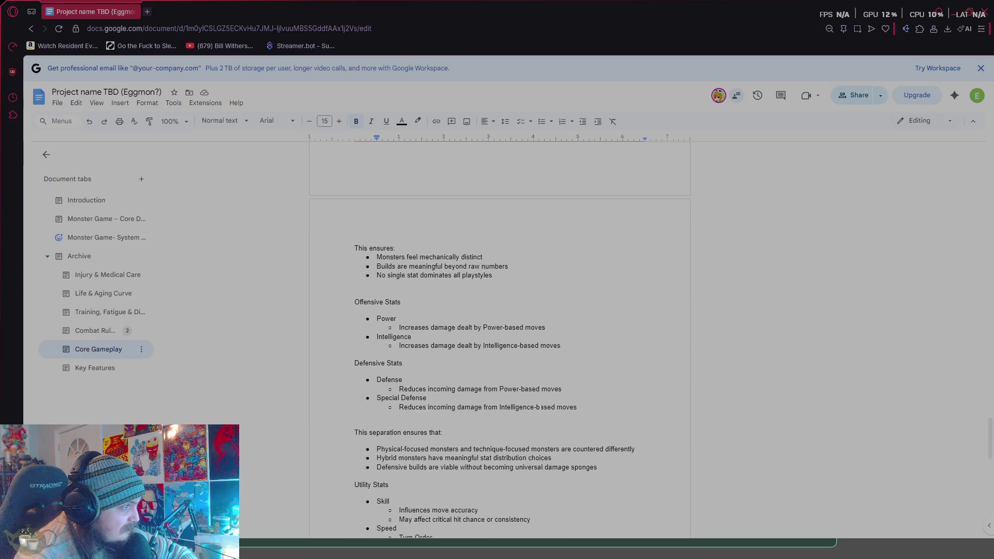
{"action": "scroll", "coordinate": [404, 365], "scroll_direction": "up", "scroll_amount": 3}
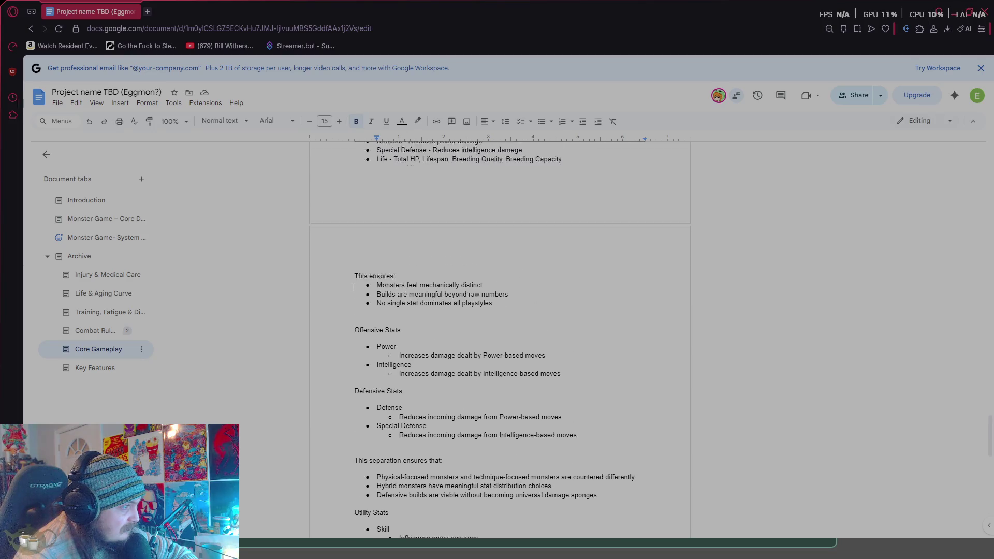
- Select from the 'E) Stat Interaction' heading down to the Life bullet under Utility Stats
{"action": "mouse_move", "coordinate": [354, 196]}
{"action": "left_mouse_down"}
{"action": "mouse_move", "coordinate": [570, 280]}
{"action": "mouse_move", "coordinate": [592, 334]}
{"action": "left_mouse_up"}
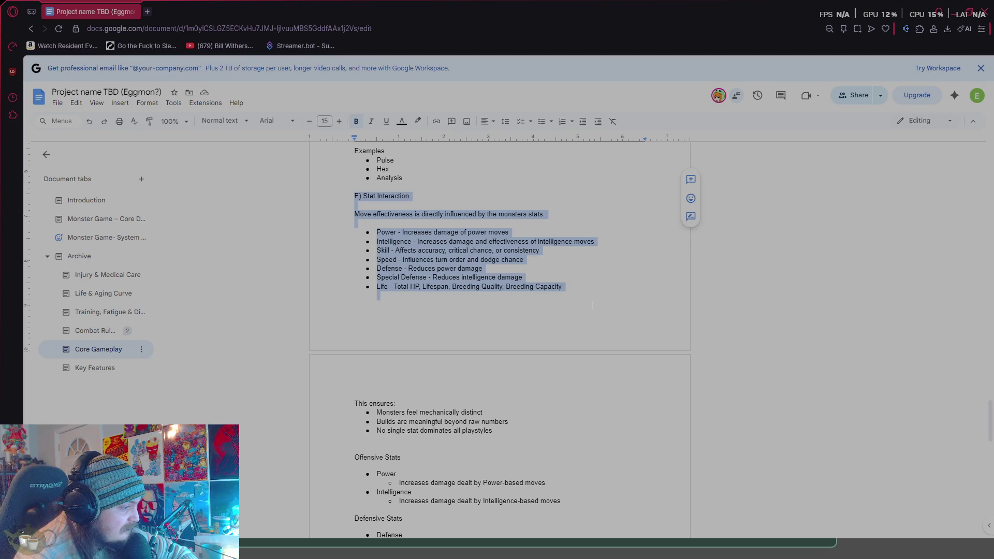
{"action": "left_click_drag", "start_coordinate": [593, 305], "coordinate": [587, 291]}
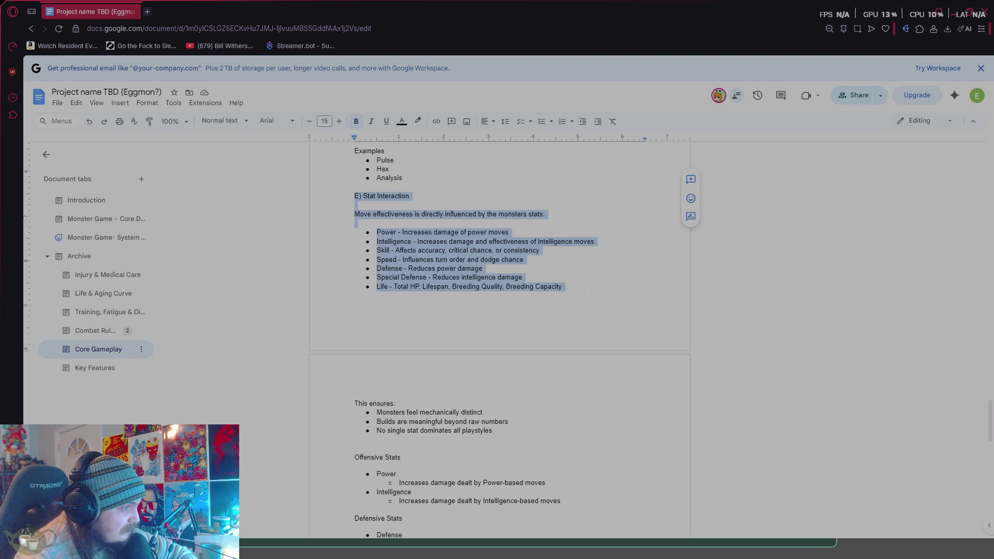
{"action": "mouse_move", "coordinate": [588, 292]}
{"action": "left_mouse_down"}
{"action": "mouse_move", "coordinate": [403, 289]}
{"action": "mouse_move", "coordinate": [564, 297]}
{"action": "mouse_move", "coordinate": [551, 362]}
{"action": "mouse_move", "coordinate": [551, 327]}
{"action": "mouse_move", "coordinate": [615, 340]}
{"action": "mouse_move", "coordinate": [615, 350]}
{"action": "mouse_move", "coordinate": [604, 313]}
{"action": "mouse_move", "coordinate": [654, 420]}
{"action": "left_mouse_up"}
{"action": "scroll", "coordinate": [551, 363], "scroll_direction": "down", "scroll_amount": 2}
{"action": "scroll", "coordinate": [615, 341], "scroll_direction": "down", "scroll_amount": 1}
{"action": "scroll", "coordinate": [616, 340], "scroll_direction": "down", "scroll_amount": 1}
{"action": "scroll", "coordinate": [616, 350], "scroll_direction": "down", "scroll_amount": 2}
{"action": "scroll", "coordinate": [616, 340], "scroll_direction": "down", "scroll_amount": 2}
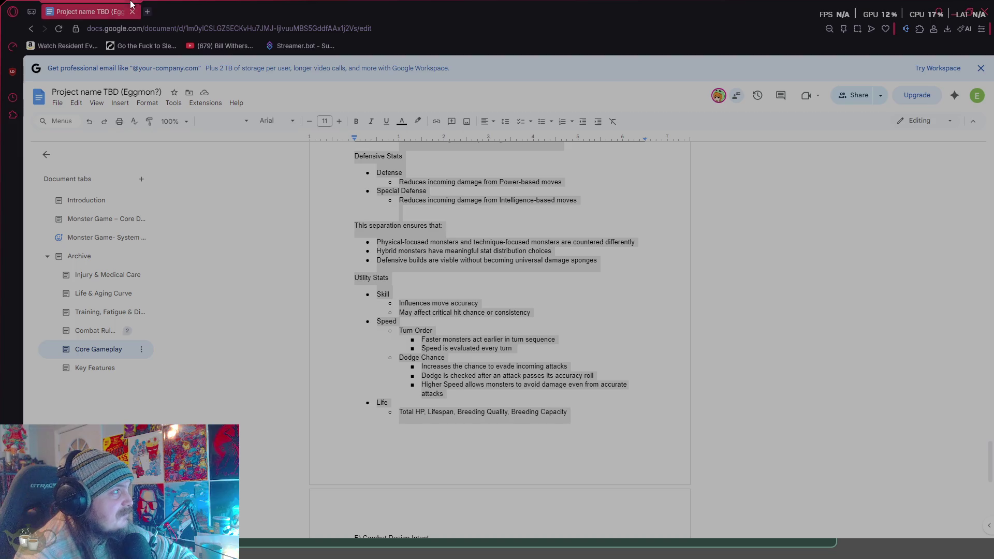
- Bring the game forward, return it to the title screen, and quit the build
{"action": "double_click", "coordinate": [254, 4]}
{"action": "left_click", "coordinate": [911, 483]}
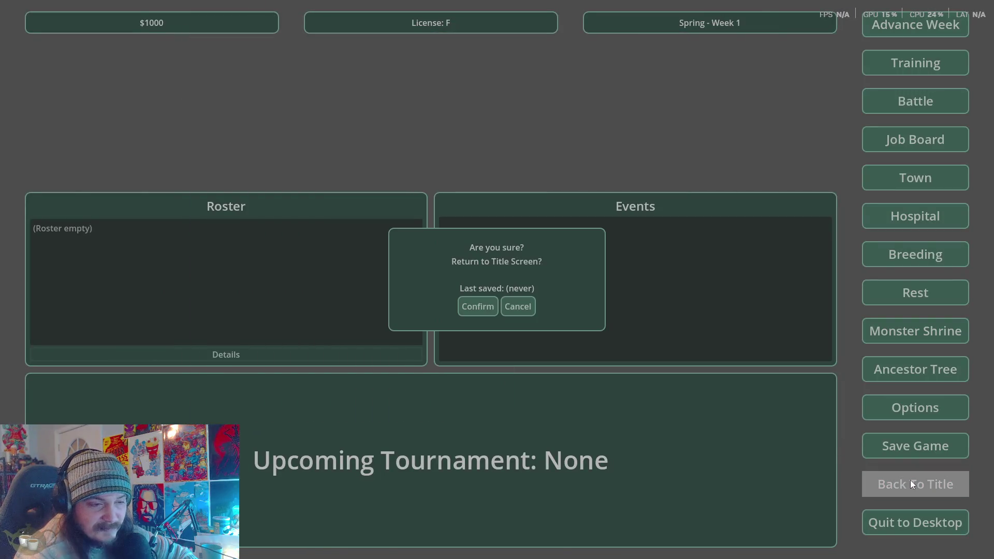
{"action": "left_click", "coordinate": [478, 307]}
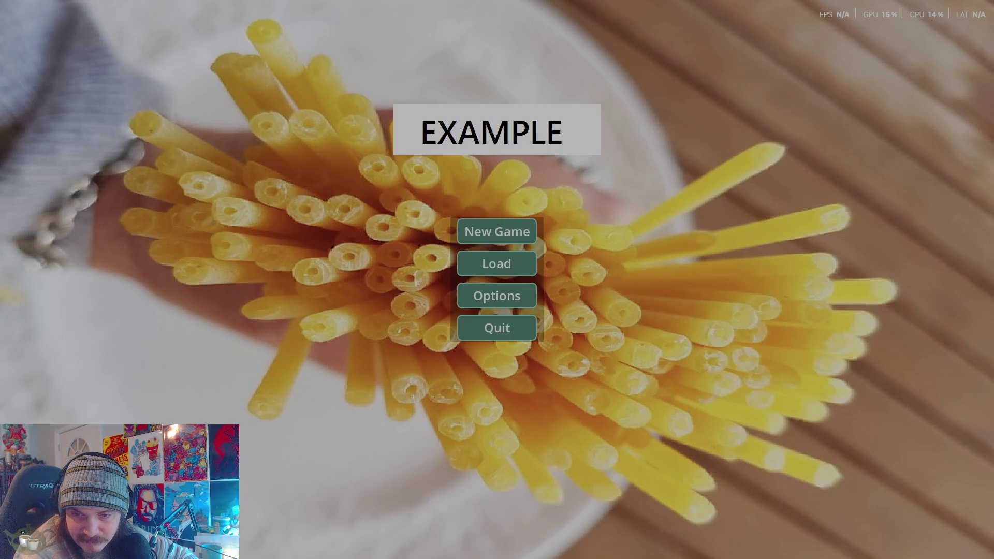
{"action": "left_click", "coordinate": [513, 331]}
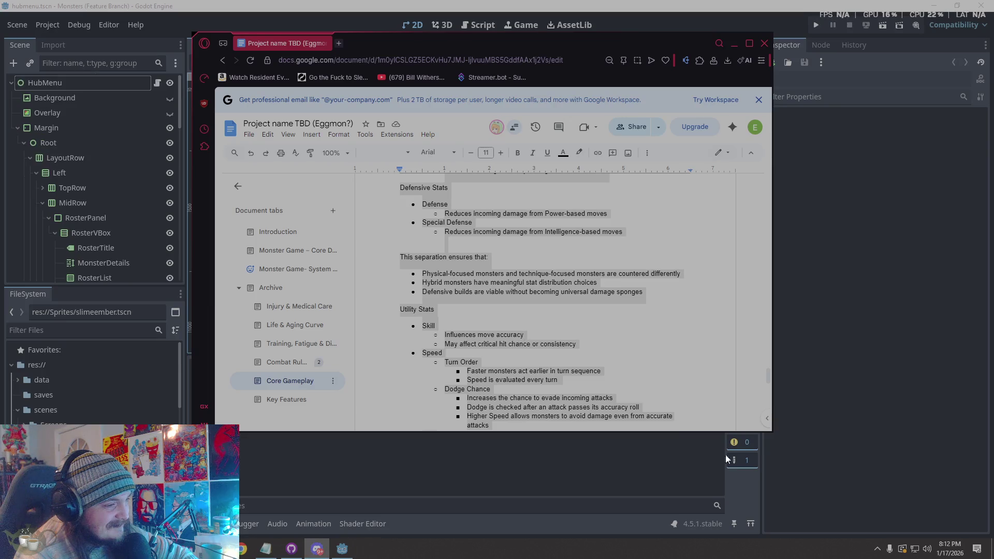
- Start a new scene in Godot with a Node2D root
{"action": "left_click", "coordinate": [831, 365]}
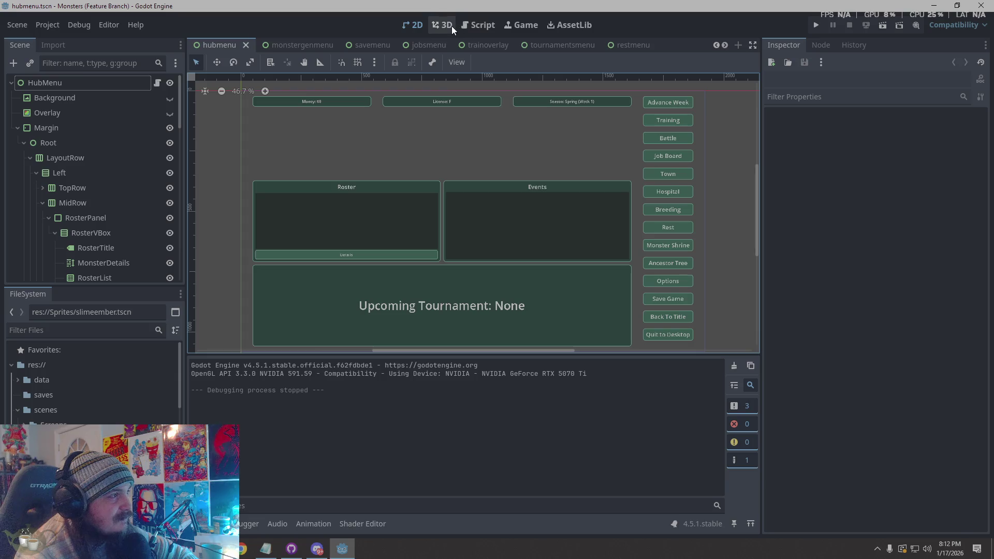
{"action": "left_click", "coordinate": [738, 46]}
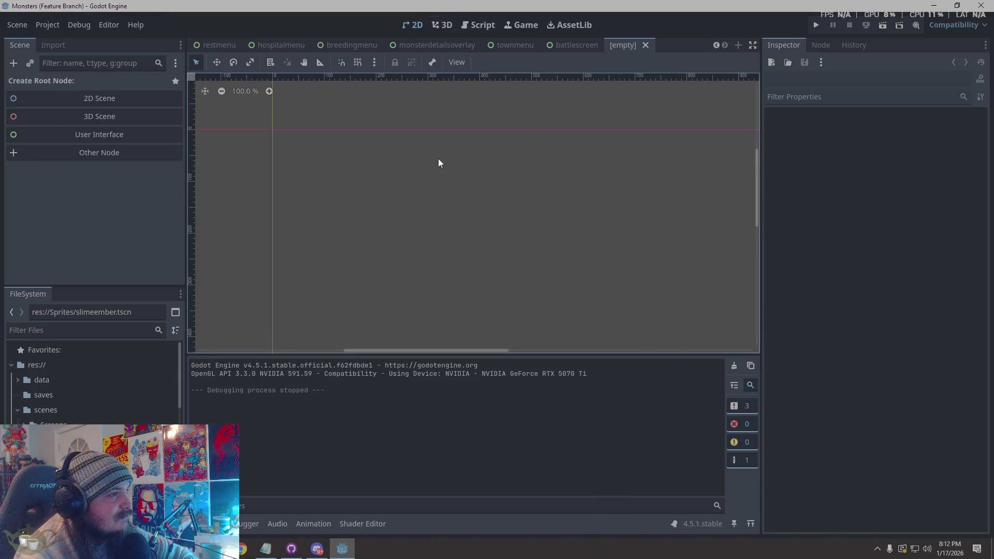
{"action": "left_click", "coordinate": [104, 97]}
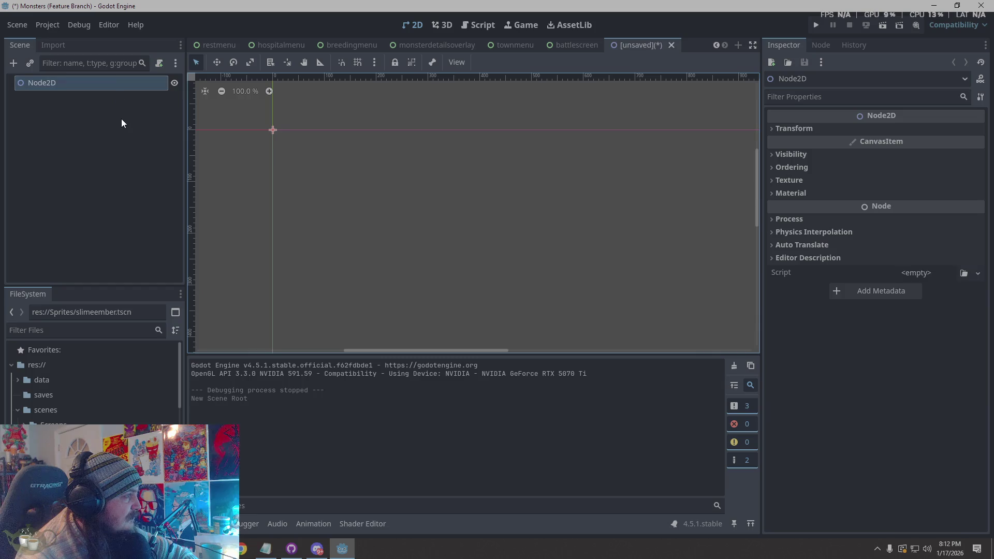
- Add an AnimatedSprite2D child under the Node2D root
{"action": "key", "text": "ctrl+a"}
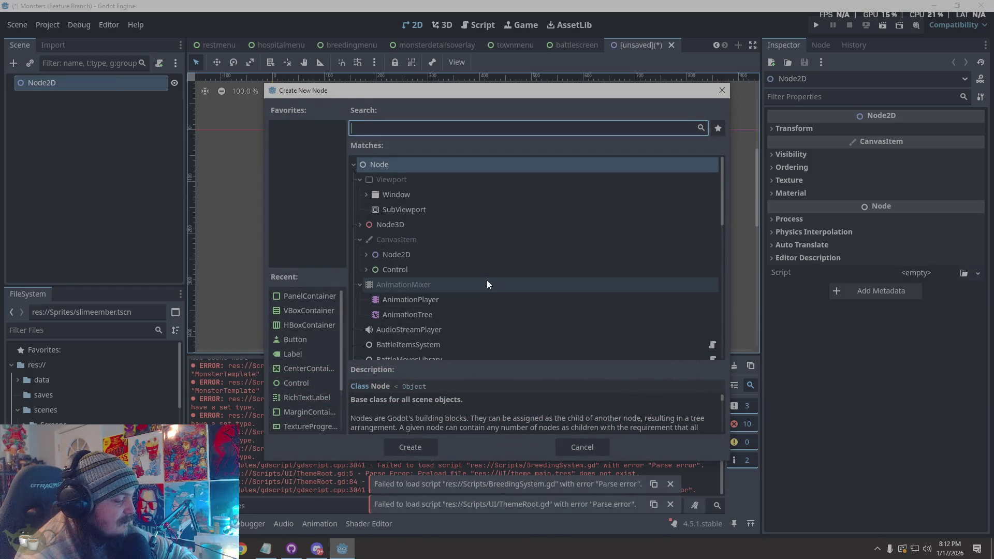
{"action": "type", "text": "2s"}
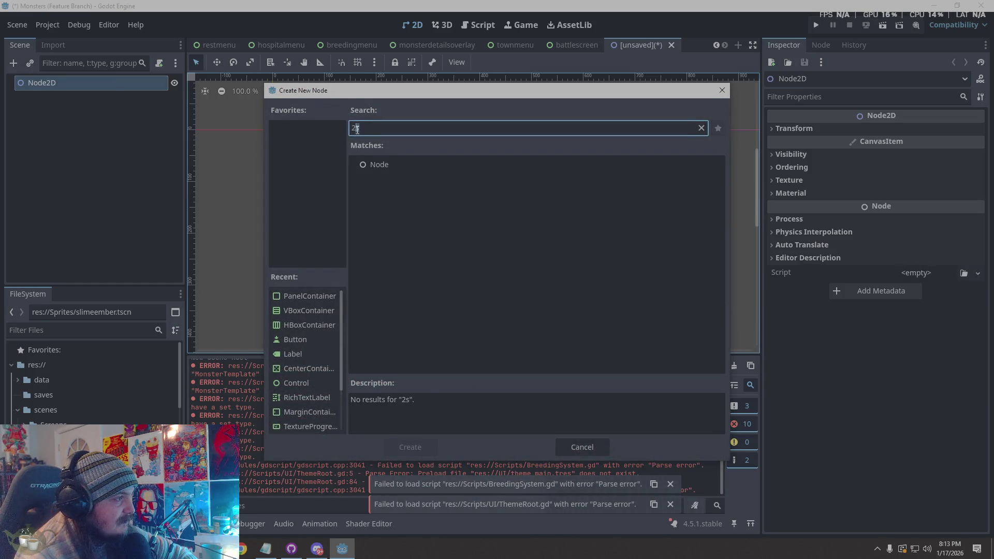
{"action": "key", "text": "BackSpace"}
{"action": "type", "text": "D"}
{"action": "left_click", "coordinate": [458, 279]}
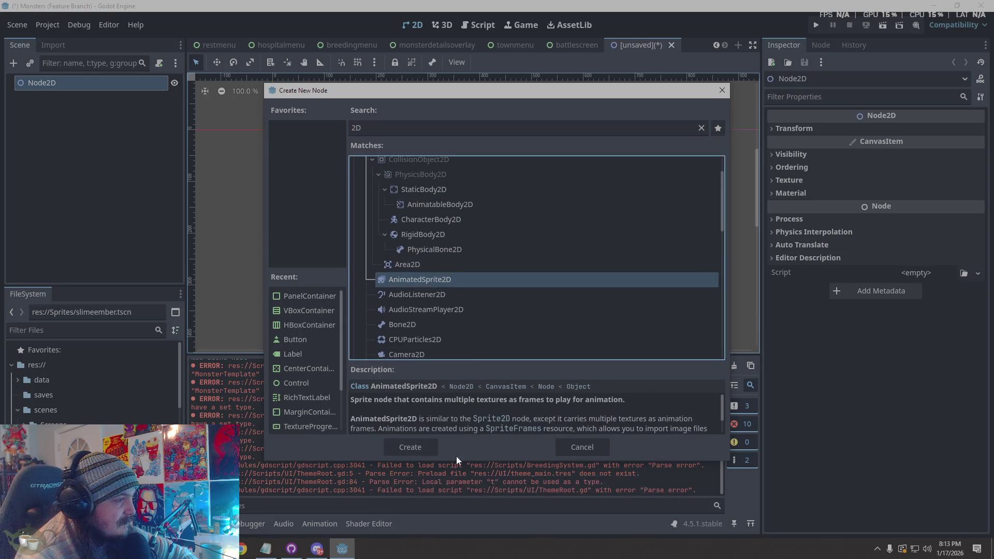
{"action": "left_click", "coordinate": [424, 448]}
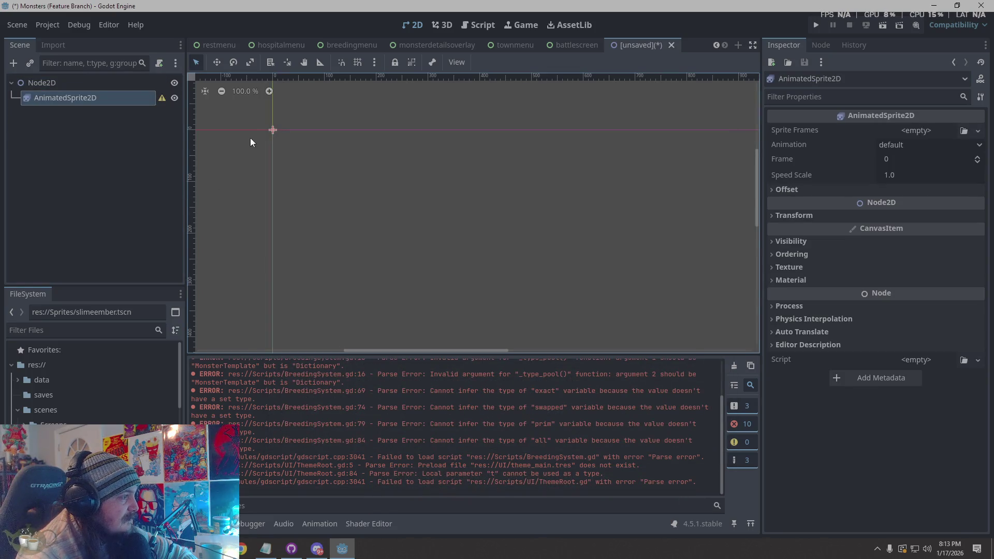
- Assign a new SpriteFrames resource to the sprite's Sprite Frames property
{"action": "scroll", "coordinate": [268, 134], "scroll_direction": "up", "scroll_amount": 5}
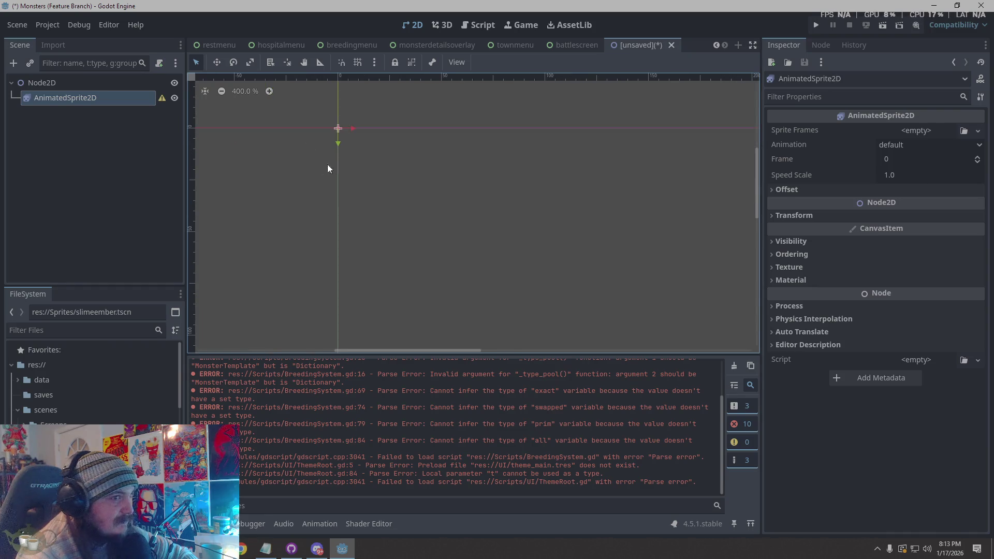
{"action": "left_click", "coordinate": [912, 130]}
{"action": "left_click", "coordinate": [946, 155]}
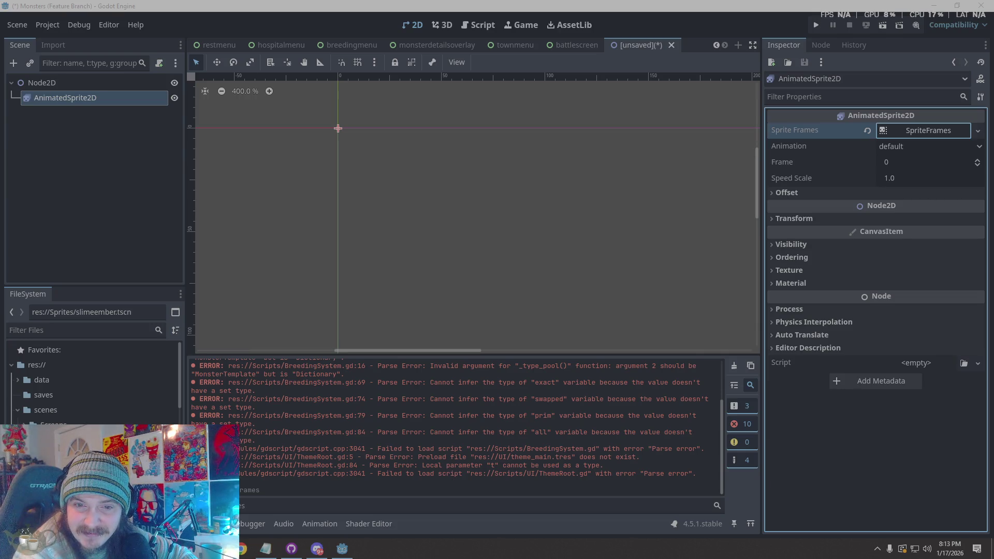
- Open the new SpriteFrames resource in the SpriteFrames editor
{"action": "key", "text": "alt+F4"}
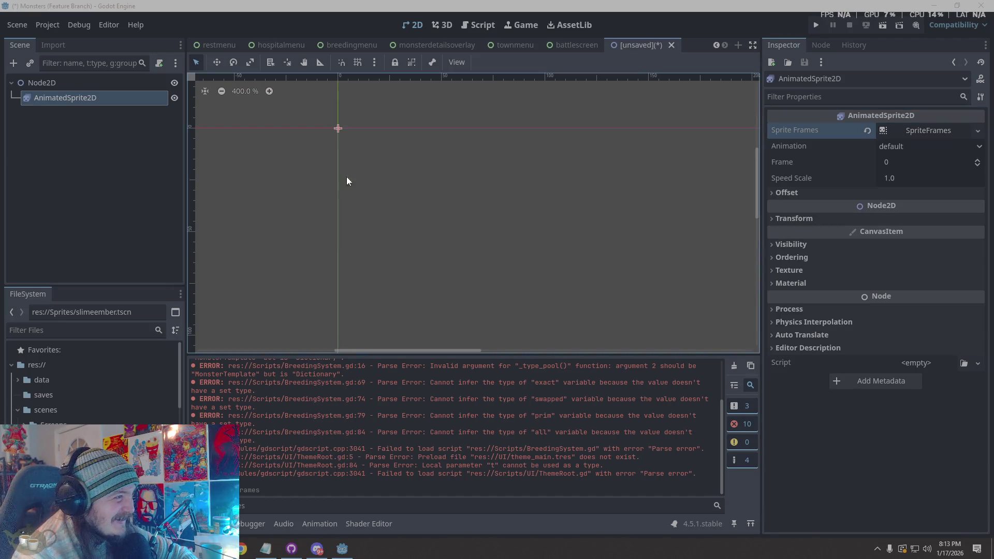
{"action": "scroll", "coordinate": [352, 117], "scroll_direction": "up", "scroll_amount": 2}
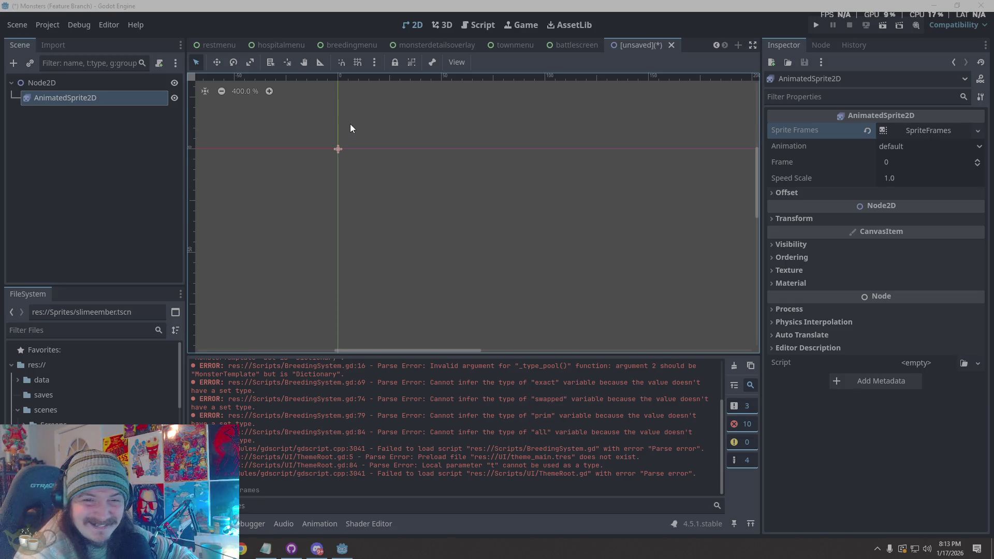
{"action": "scroll", "coordinate": [363, 193], "scroll_direction": "up", "scroll_amount": 1}
{"action": "left_click", "coordinate": [925, 131]}
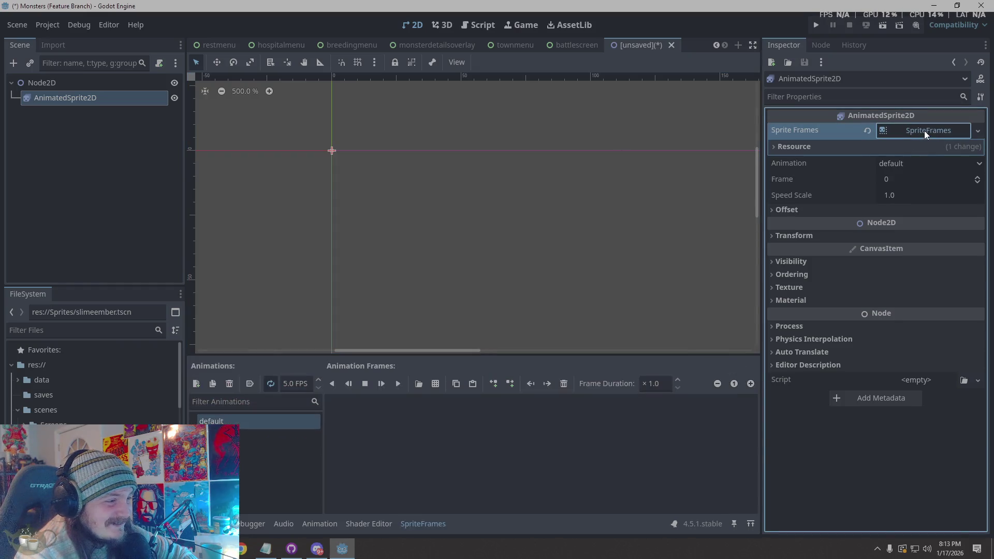
- Load Sprites/waterslime_sprite.png as a sprite sheet for the animation
{"action": "left_click", "coordinate": [436, 384]}
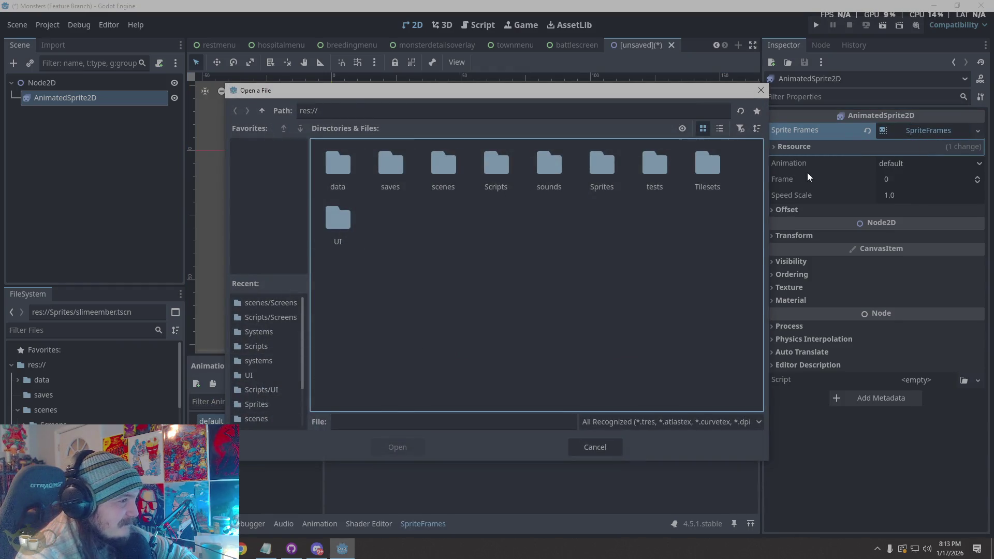
{"action": "double_click", "coordinate": [603, 172]}
{"action": "double_click", "coordinate": [712, 179]}
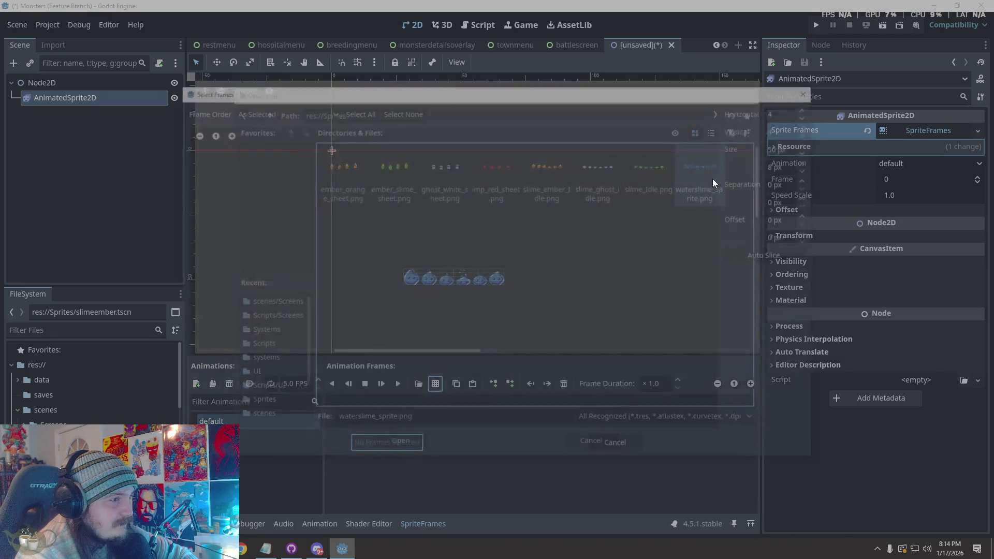
- Slice the sprite sheet into a grid of 6 horizontal by 1 vertical
{"action": "left_click", "coordinate": [790, 112]}
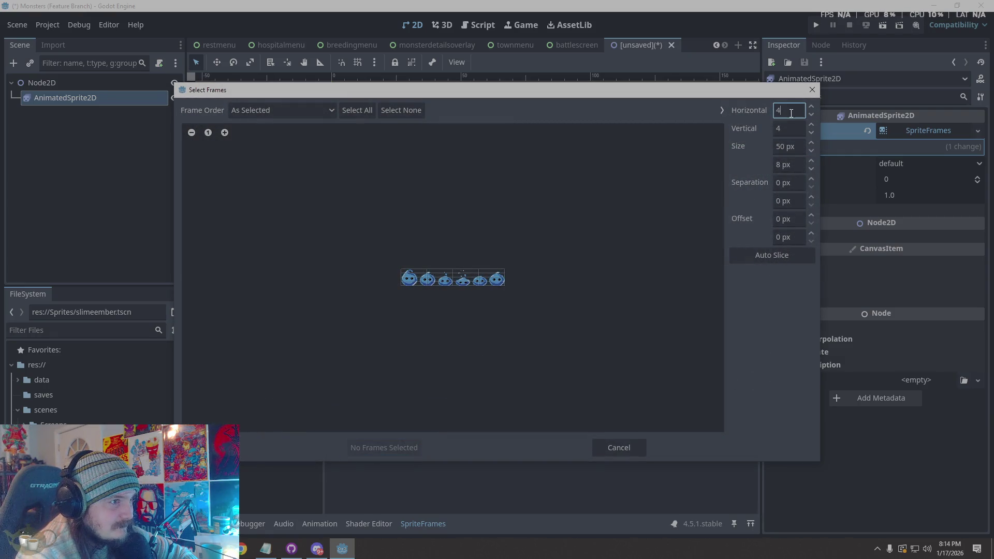
{"action": "left_click", "coordinate": [794, 128]}
{"action": "type", "text": "1"}
{"action": "left_click", "coordinate": [784, 111]}
{"action": "type", "text": "5"}
{"action": "key", "text": "BackSpace"}
{"action": "type", "text": "6"}
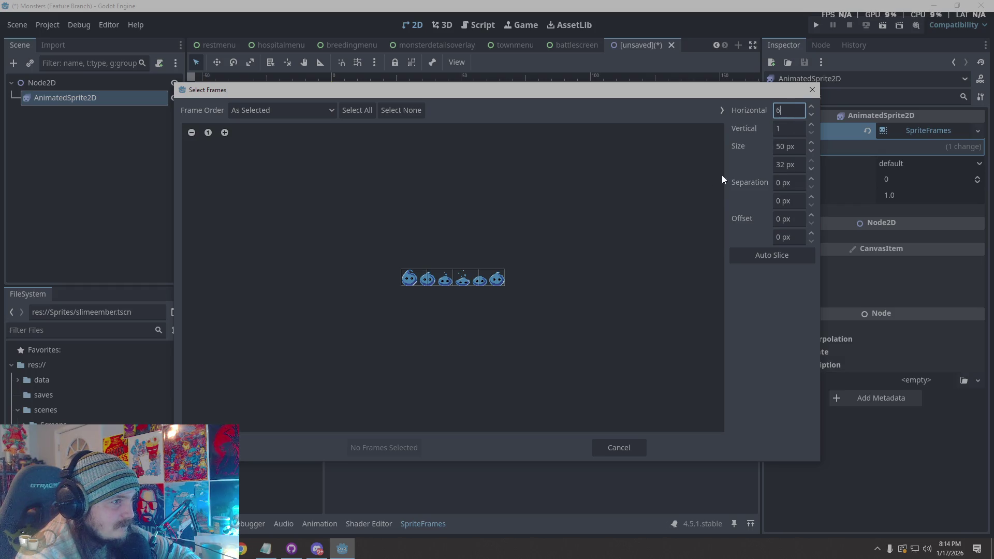
{"action": "key", "text": "Tab"}
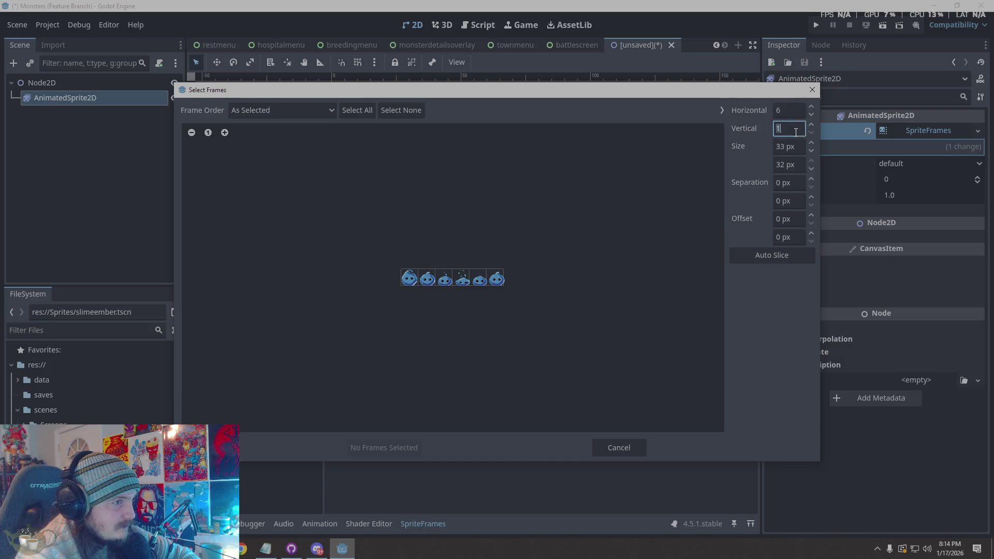
{"action": "scroll", "coordinate": [427, 285], "scroll_direction": "up", "scroll_amount": 6}
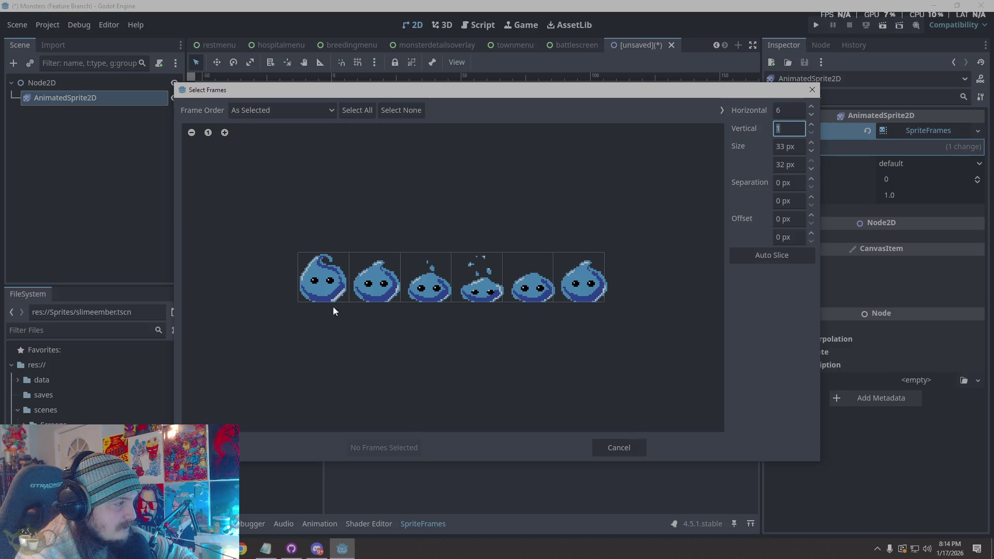
- Select all six water-slime frames and add them to the default animation
{"action": "left_click", "coordinate": [332, 290]}
{"action": "left_click", "coordinate": [392, 291]}
{"action": "left_click", "coordinate": [433, 290]}
{"action": "left_click", "coordinate": [492, 298]}
{"action": "left_click", "coordinate": [529, 290]}
{"action": "left_click", "coordinate": [565, 290]}
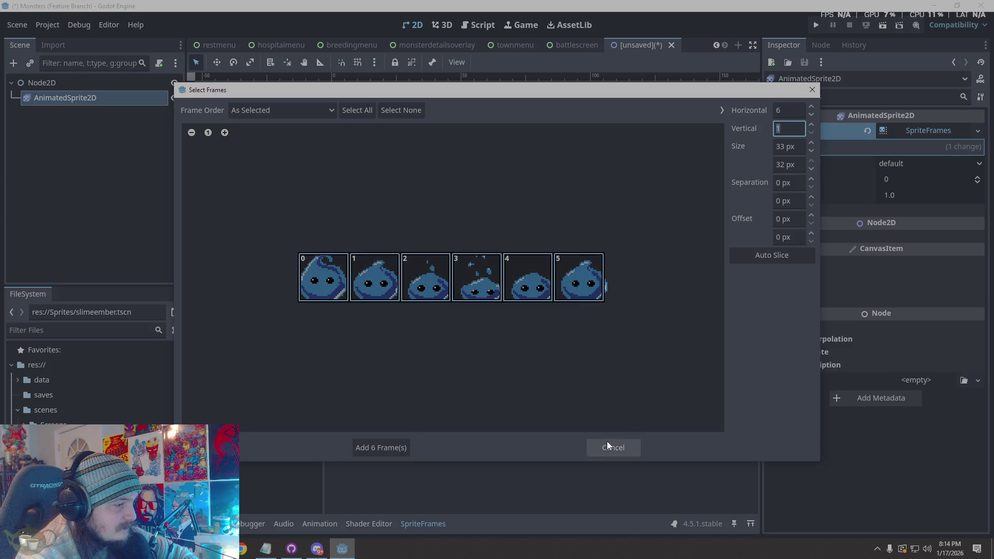
{"action": "left_click", "coordinate": [381, 448]}
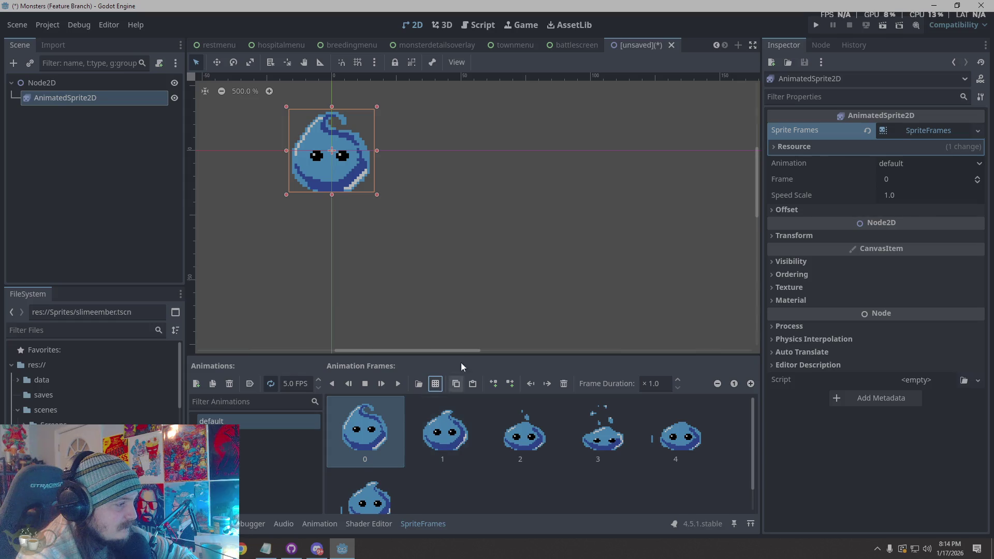
- Preview the slime animation and set its frame rate to 10 FPS
{"action": "scroll", "coordinate": [442, 218], "scroll_direction": "down", "scroll_amount": 1}
{"action": "scroll", "coordinate": [441, 230], "scroll_direction": "down", "scroll_amount": 2}
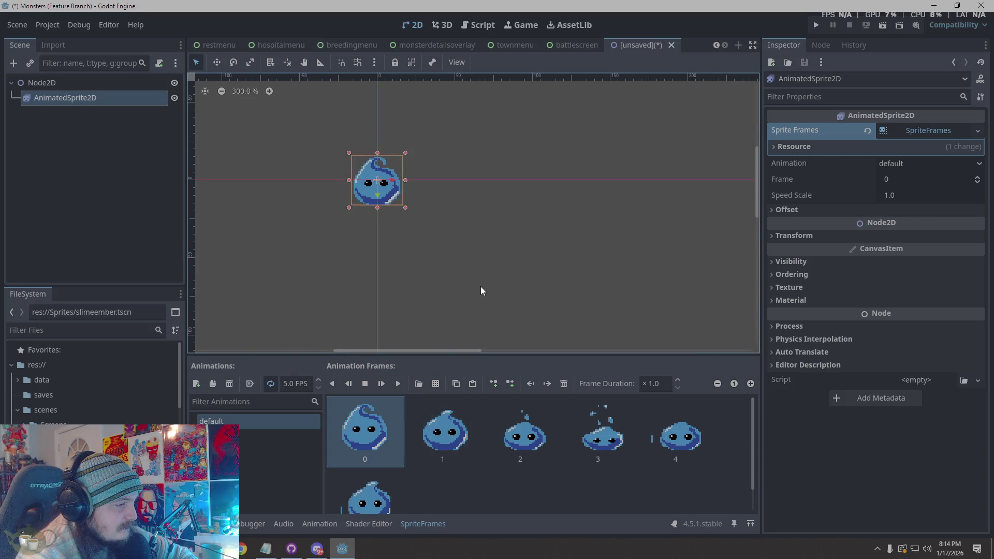
{"action": "left_click", "coordinate": [398, 384]}
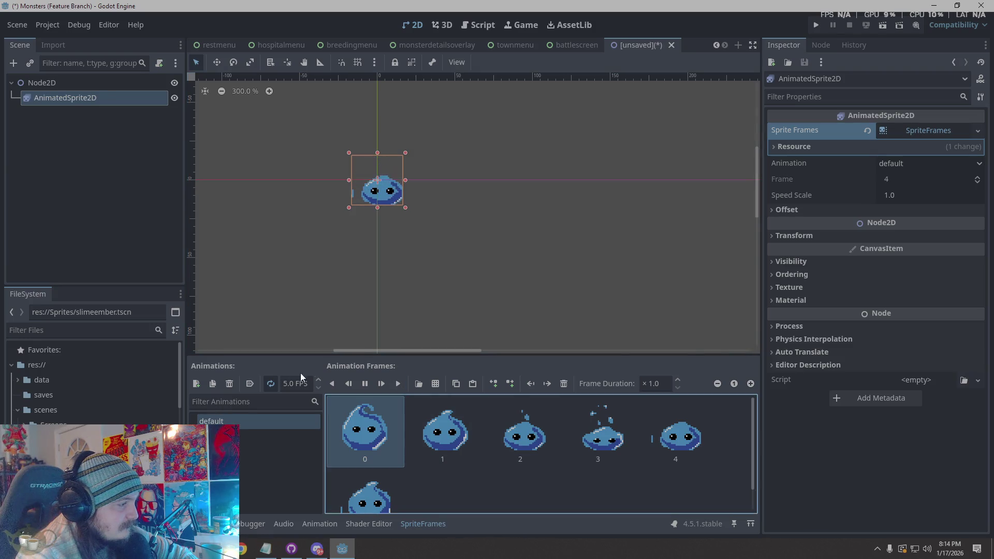
{"action": "left_click", "coordinate": [285, 384]}
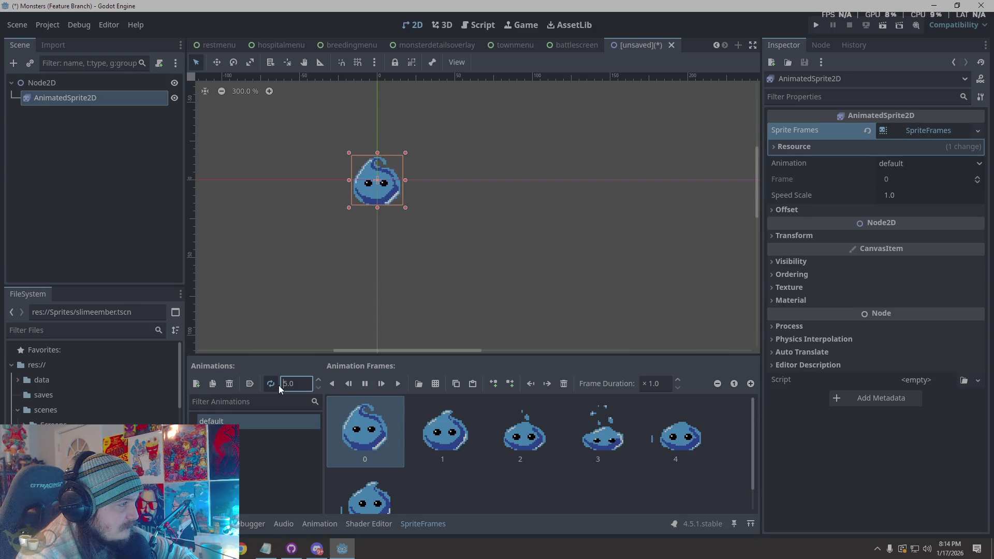
{"action": "key", "text": "Tab"}
{"action": "left_click", "coordinate": [287, 385]}
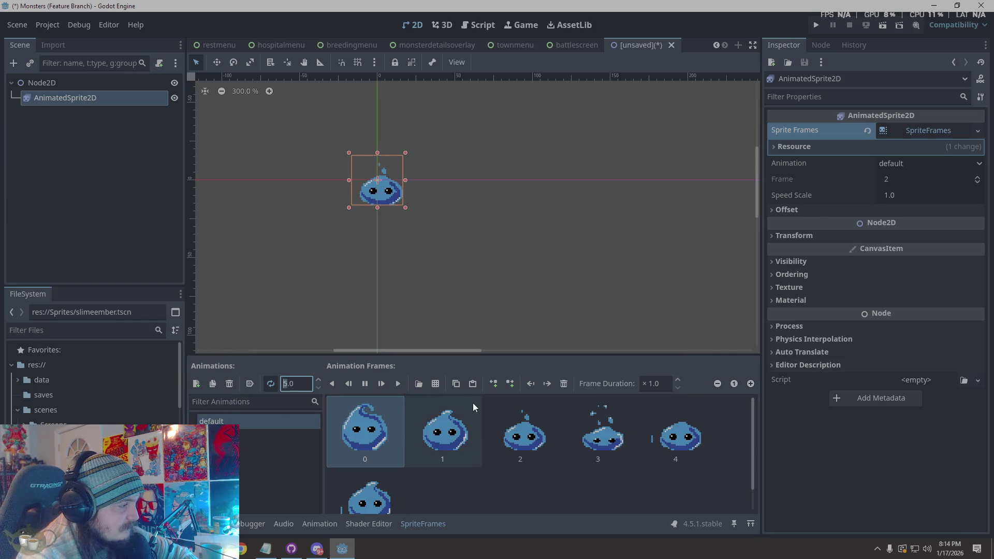
{"action": "type", "text": "10"}
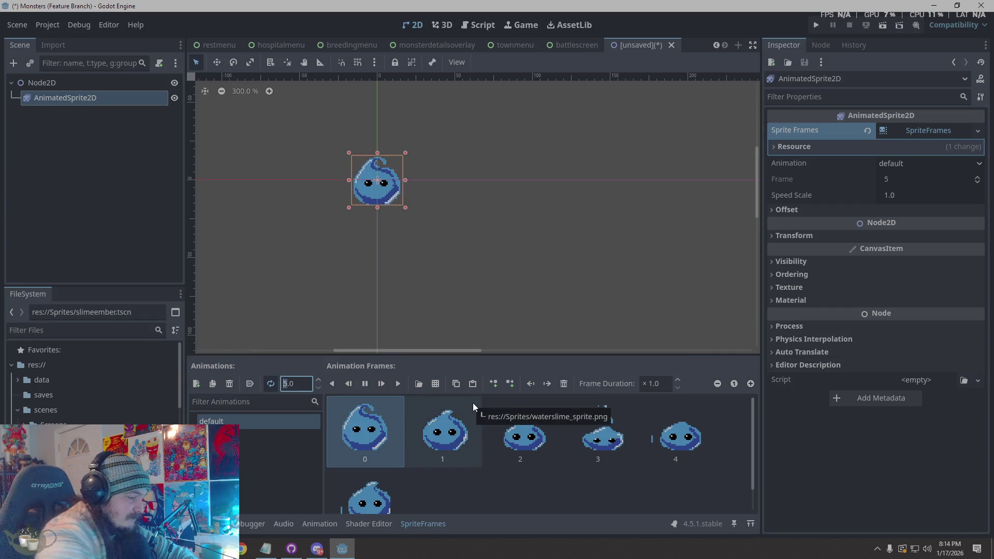
{"action": "key", "text": "Return"}
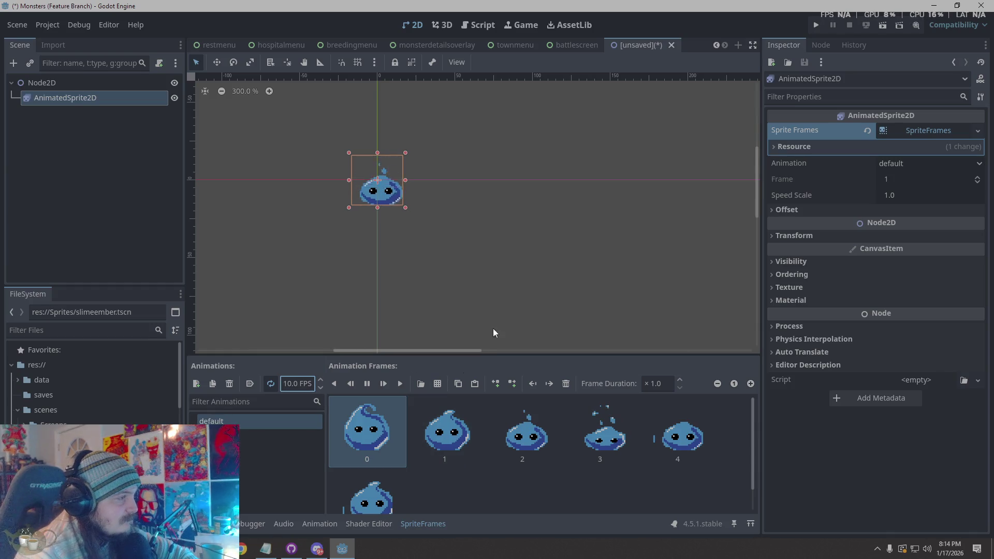
- Deselect the sprite to watch the slime animate, then start a new empty scene tab
{"action": "left_click", "coordinate": [524, 305]}
{"action": "scroll", "coordinate": [544, 306], "scroll_direction": "down", "scroll_amount": 3}
{"action": "scroll", "coordinate": [362, 369], "scroll_direction": "down", "scroll_amount": 3}
{"action": "scroll", "coordinate": [390, 303], "scroll_direction": "up", "scroll_amount": 3}
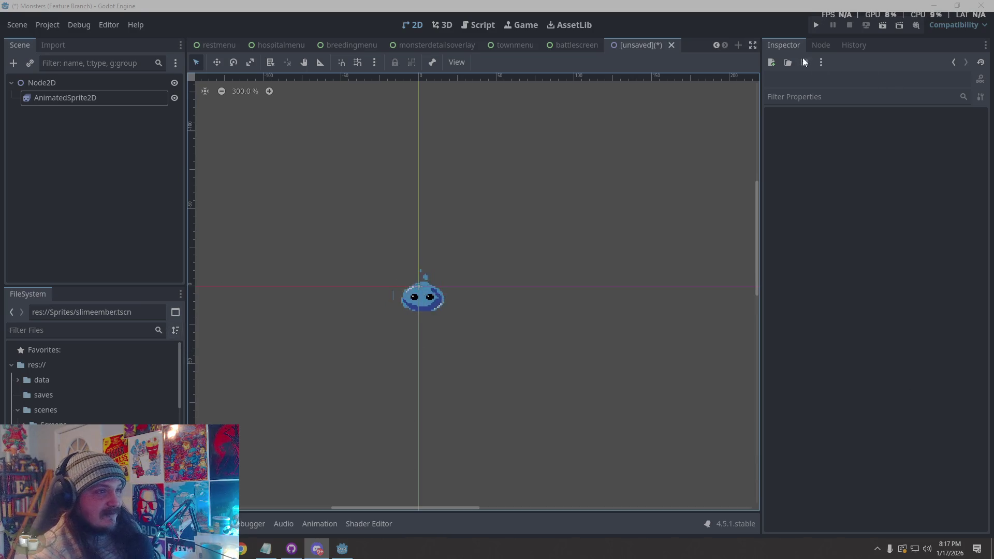
{"action": "left_click", "coordinate": [738, 45]}
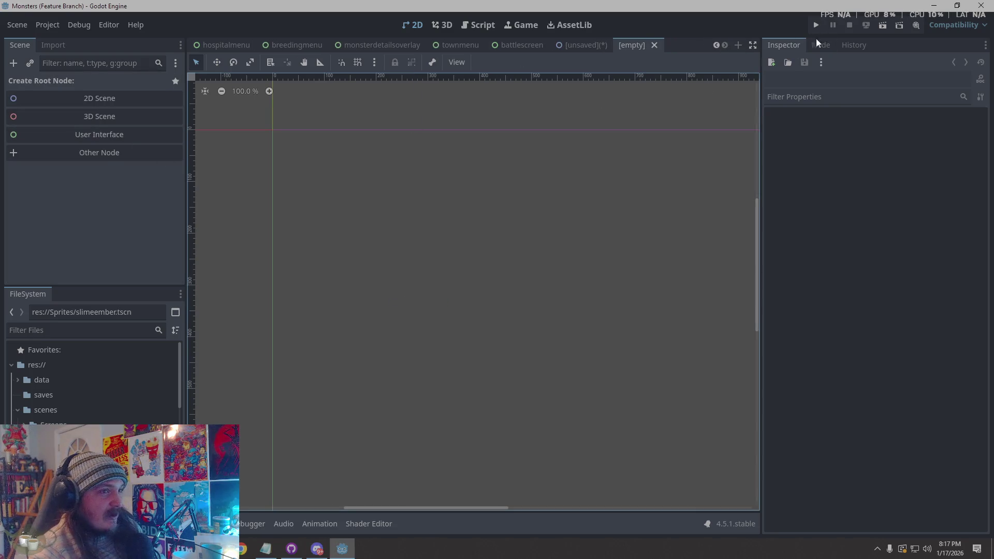
- Close the empty scene tab and return to the blue slime scene
{"action": "left_click", "coordinate": [655, 46]}
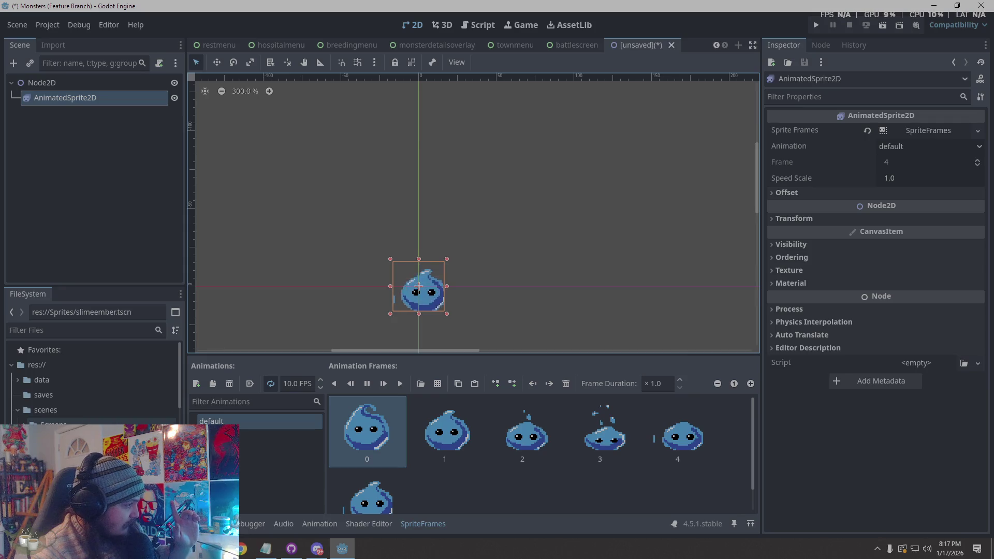
{"action": "scroll", "coordinate": [93, 383], "scroll_direction": "down", "scroll_amount": 10}
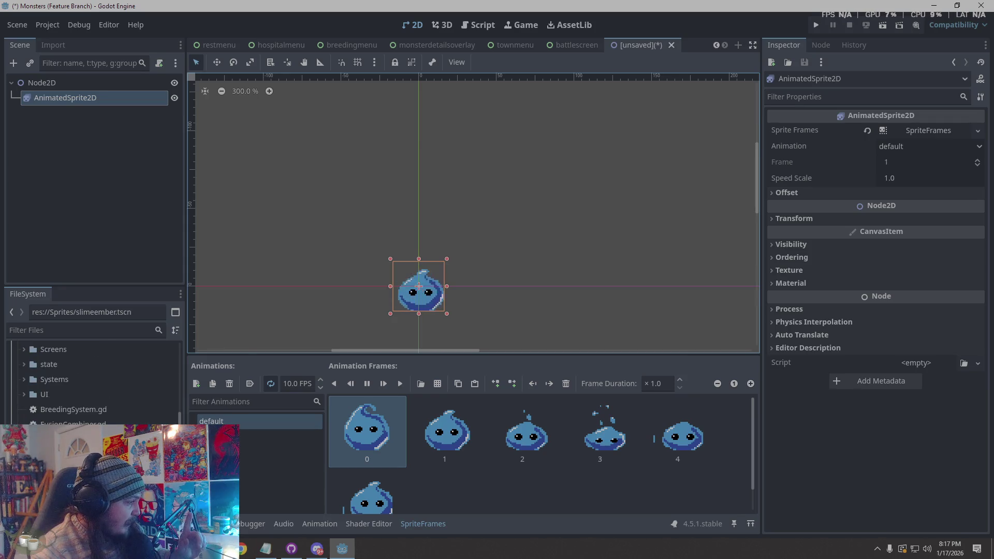
{"action": "scroll", "coordinate": [93, 383], "scroll_direction": "down", "scroll_amount": 3}
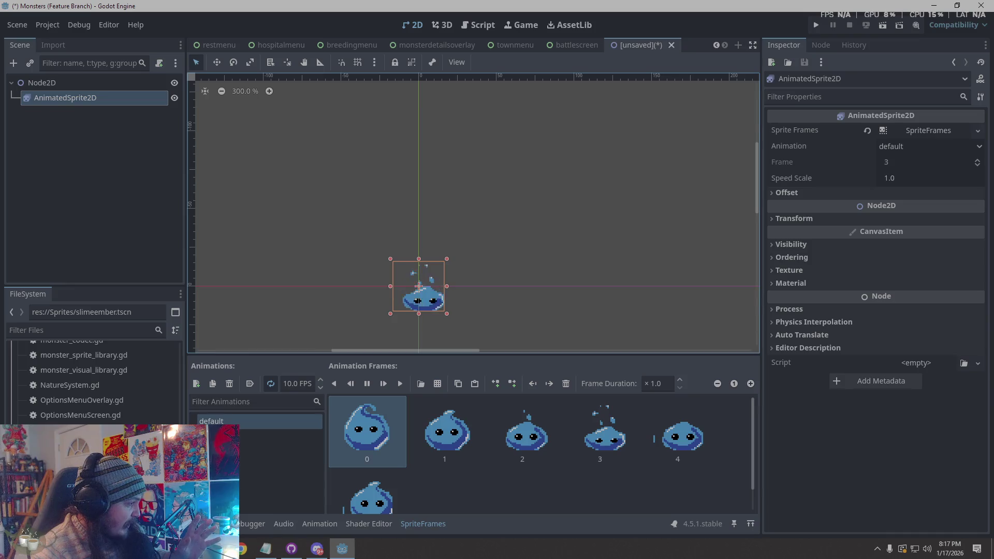
{"action": "scroll", "coordinate": [93, 383], "scroll_direction": "up", "scroll_amount": 5}
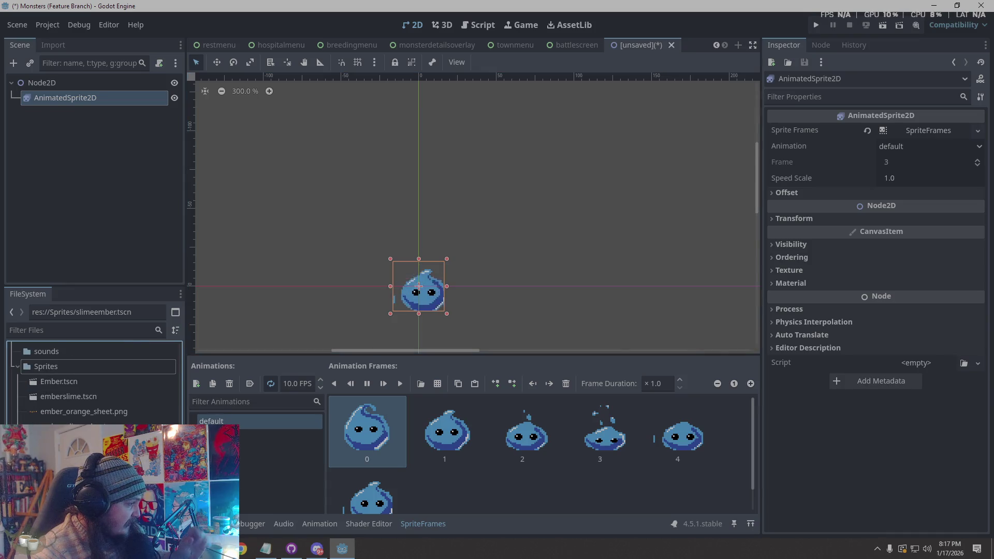
{"action": "scroll", "coordinate": [94, 383], "scroll_direction": "up", "scroll_amount": 3}
- Open slimeember.tscn and slime.tscn, and play the green slime's animation
{"action": "double_click", "coordinate": [78, 448]}
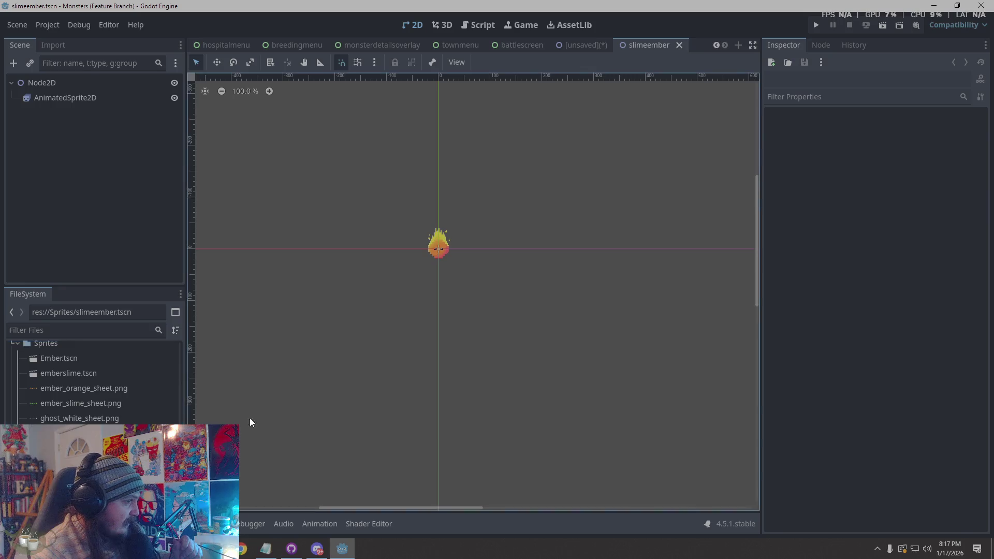
{"action": "scroll", "coordinate": [93, 380], "scroll_direction": "down", "scroll_amount": 3}
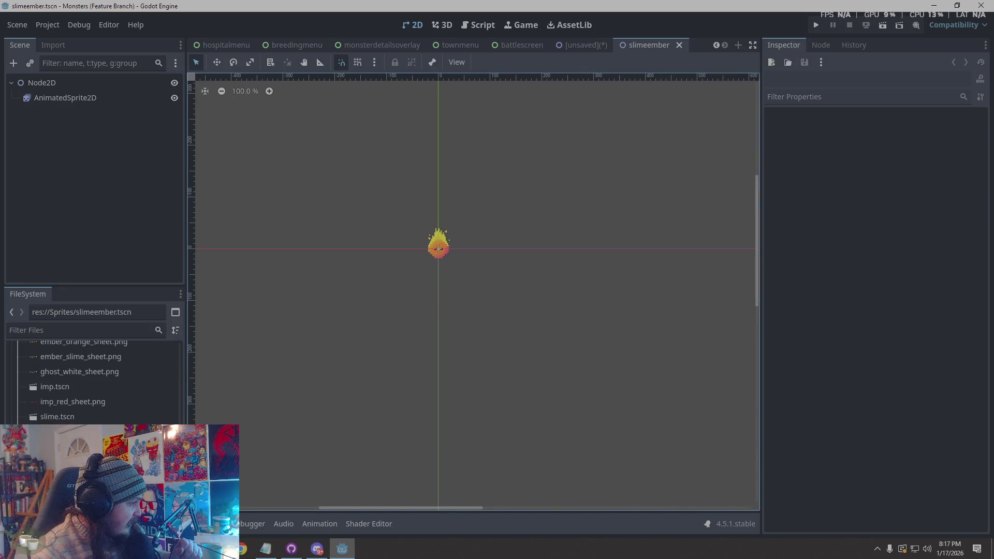
{"action": "double_click", "coordinate": [83, 412]}
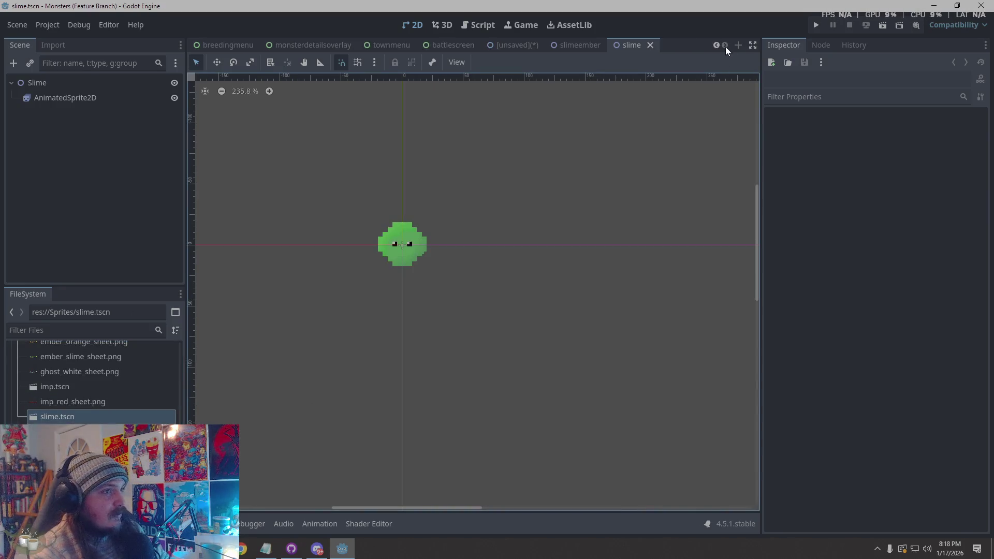
{"action": "left_click", "coordinate": [409, 241]}
{"action": "left_click", "coordinate": [398, 384]}
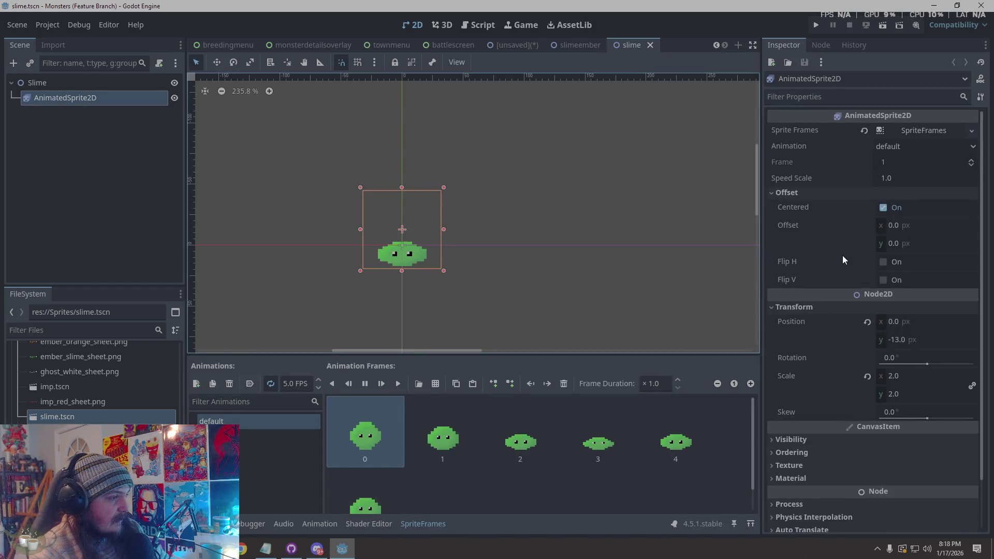
- Play the ember slime's animation in the slimeember scene and watch it animate
{"action": "left_click", "coordinate": [583, 45]}
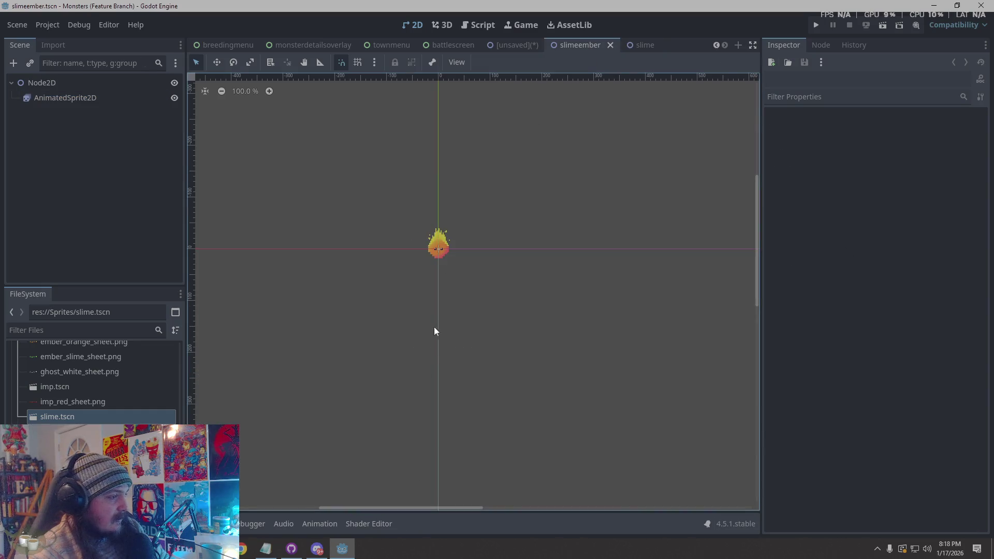
{"action": "scroll", "coordinate": [465, 202], "scroll_direction": "up", "scroll_amount": 4}
{"action": "scroll", "coordinate": [349, 352], "scroll_direction": "up", "scroll_amount": 2}
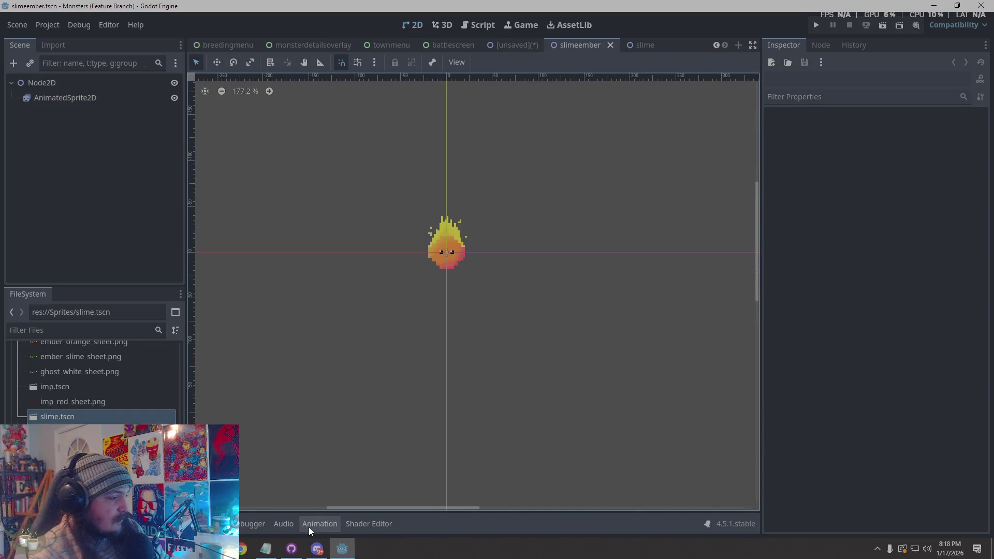
{"action": "left_click", "coordinate": [313, 524]}
{"action": "left_click", "coordinate": [456, 240]}
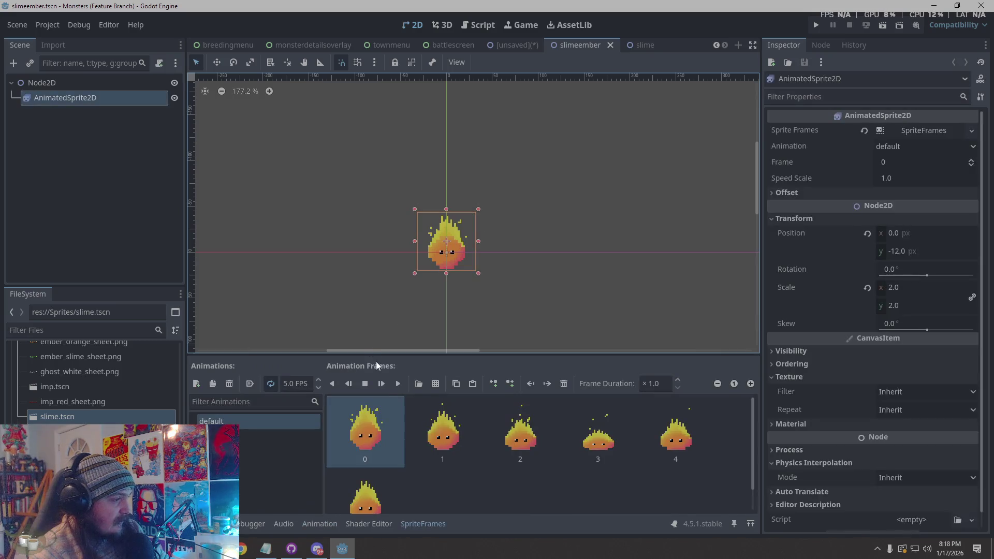
{"action": "left_click", "coordinate": [399, 384]}
{"action": "left_click", "coordinate": [599, 290]}
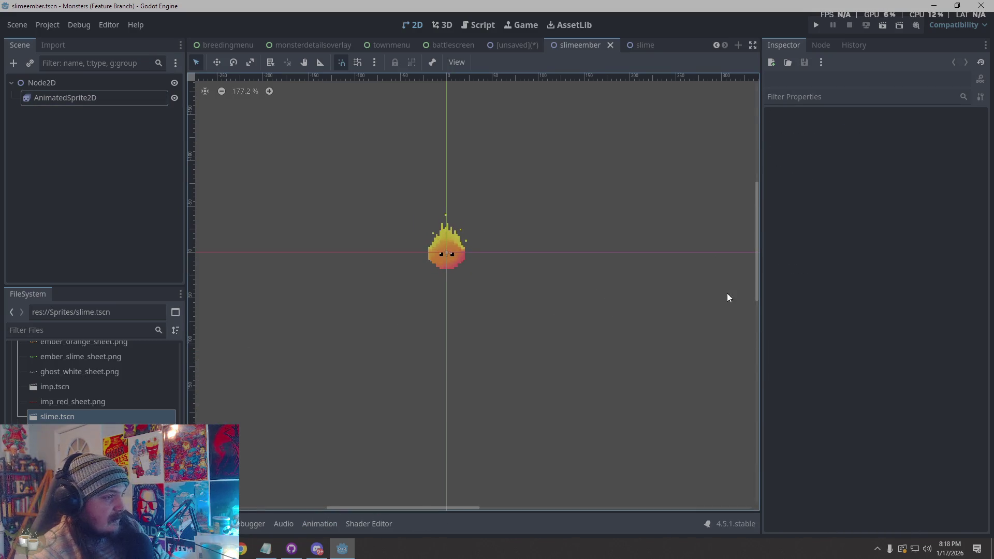
- Deselect the sprites in the green and blue slime scenes, then run the project
{"action": "left_click", "coordinate": [643, 43]}
{"action": "left_click", "coordinate": [642, 322]}
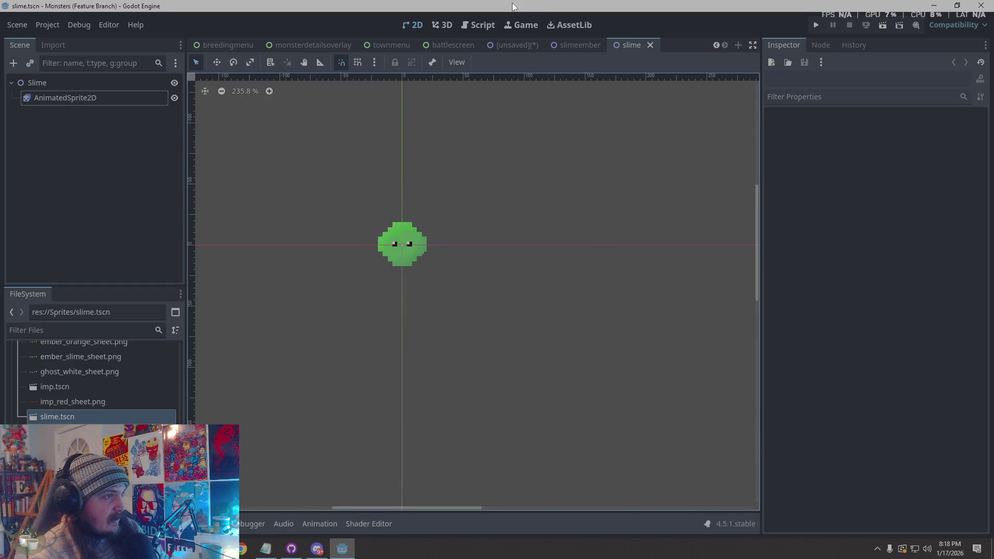
{"action": "left_click", "coordinate": [513, 47]}
{"action": "left_click", "coordinate": [630, 295]}
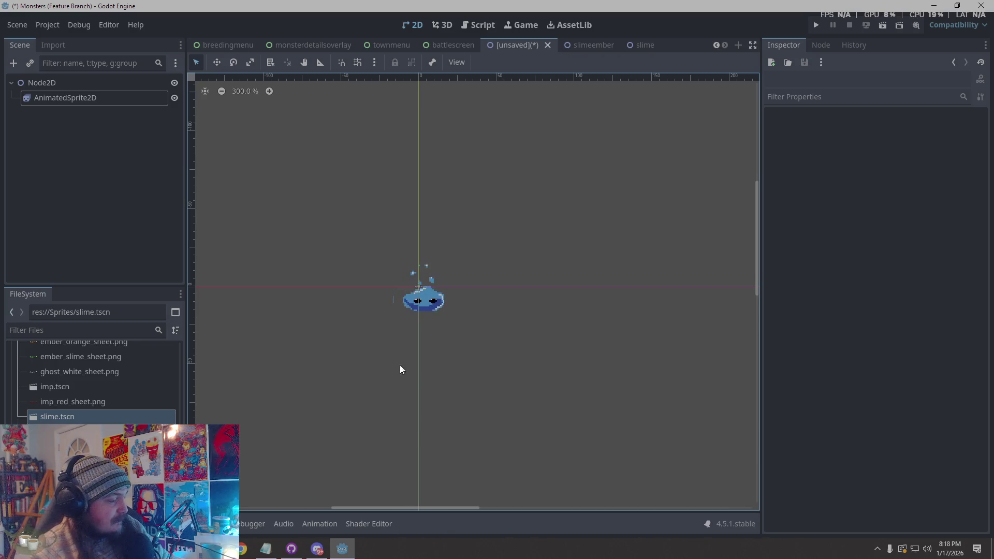
{"action": "left_click", "coordinate": [815, 27]}
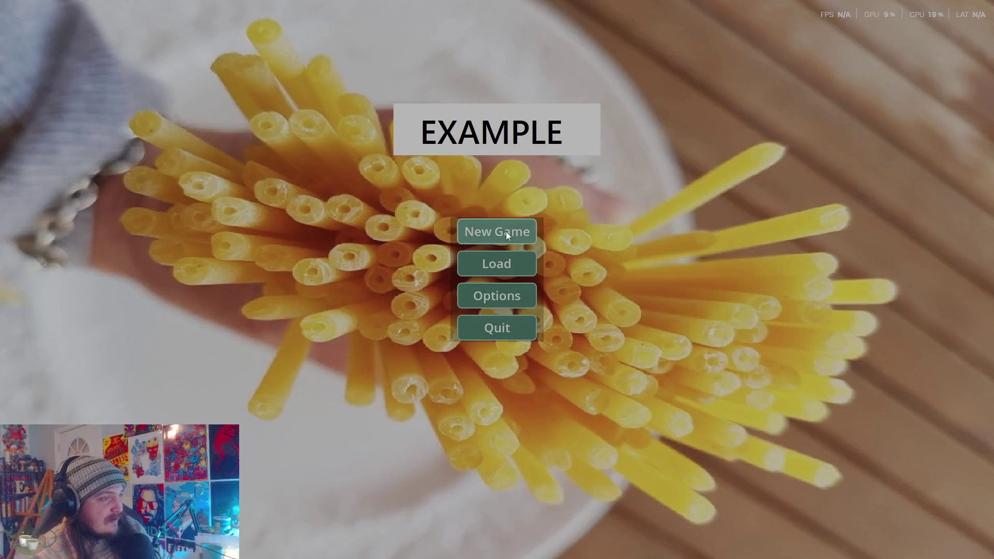
- Load Save Slot 02 in the running game and select Ember in the roster
{"action": "left_click", "coordinate": [493, 263]}
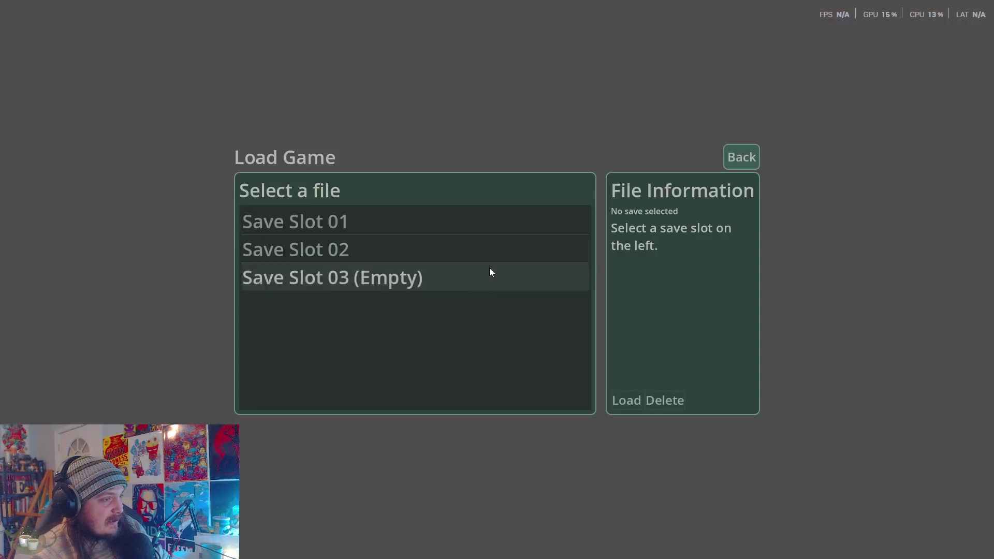
{"action": "left_click", "coordinate": [359, 254]}
{"action": "left_click", "coordinate": [631, 397]}
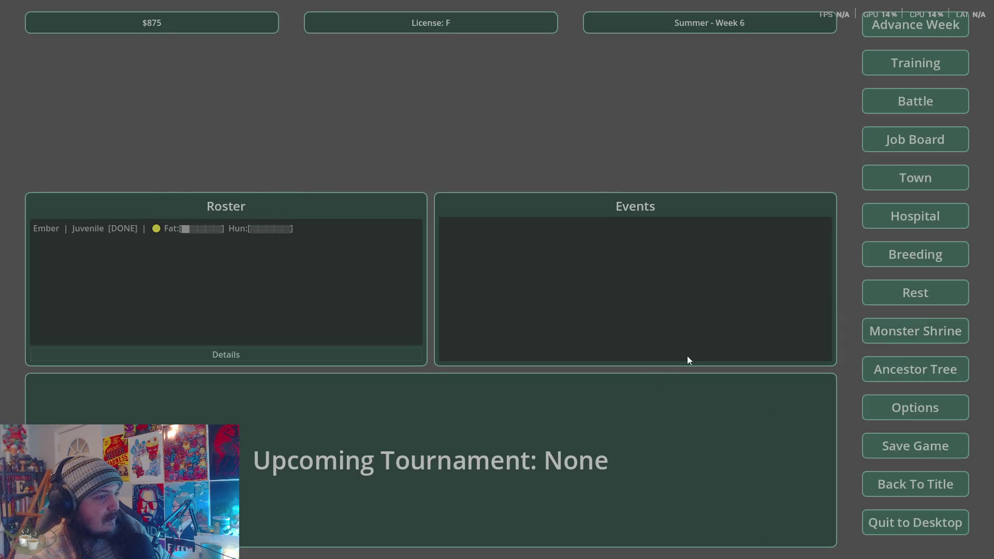
{"action": "left_click", "coordinate": [94, 227]}
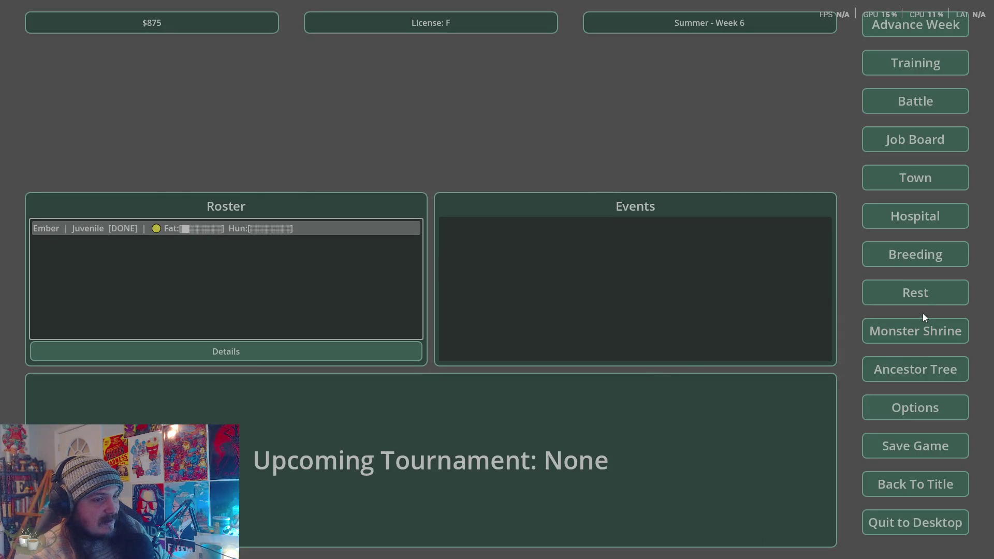
- Review Ember's ancestor tree, then Ember's details panel, closing each afterwards
{"action": "left_click", "coordinate": [925, 369]}
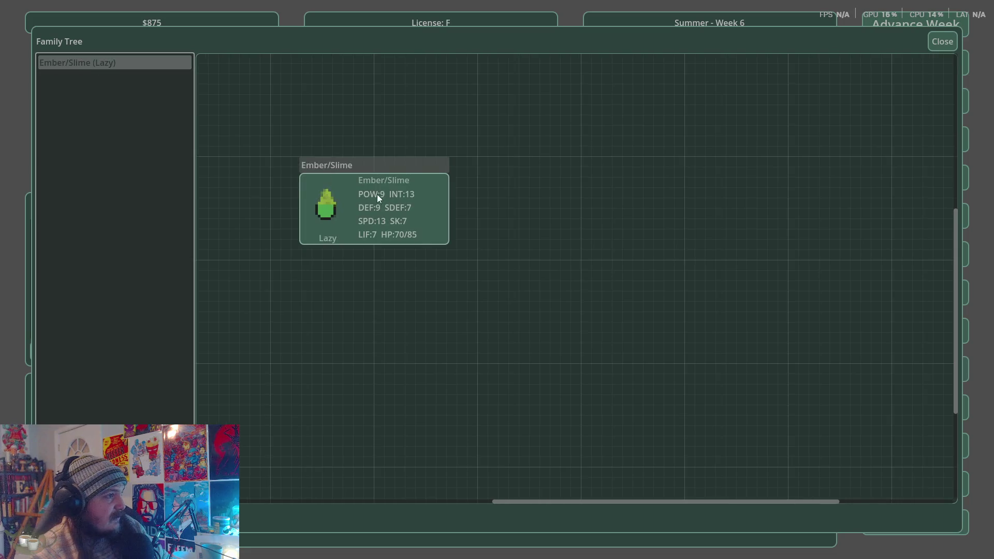
{"action": "scroll", "coordinate": [337, 199], "scroll_direction": "up", "scroll_amount": 3}
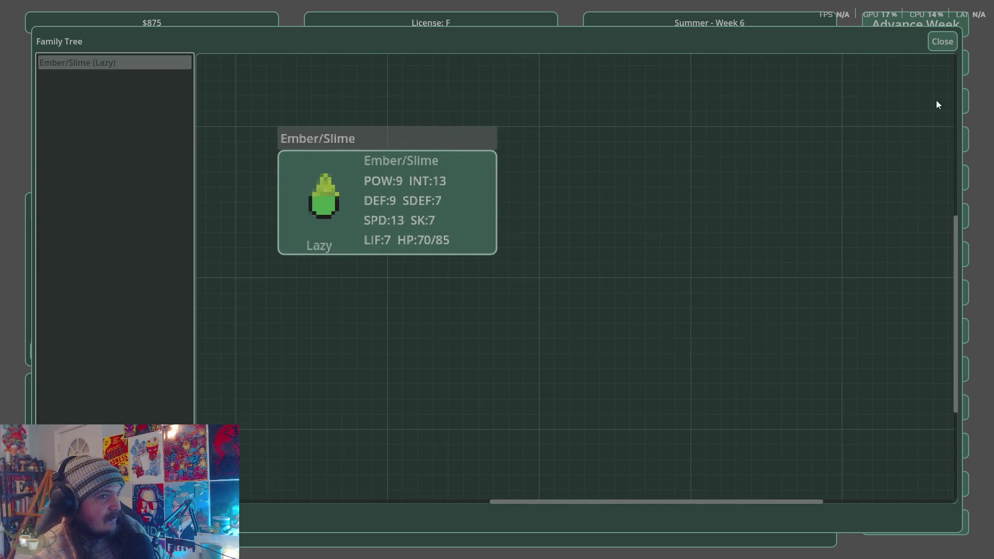
{"action": "left_click", "coordinate": [943, 43]}
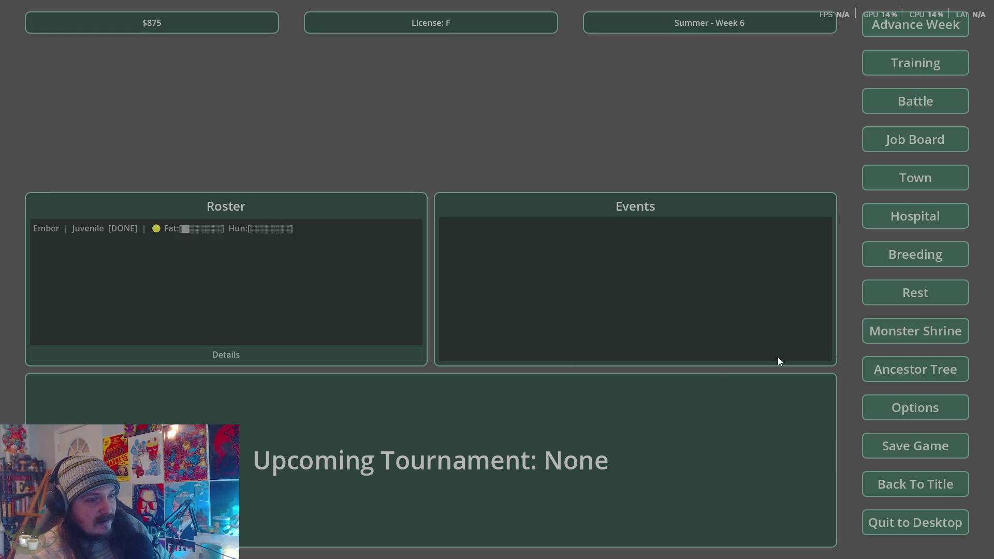
{"action": "left_click", "coordinate": [166, 231]}
{"action": "left_click", "coordinate": [284, 352]}
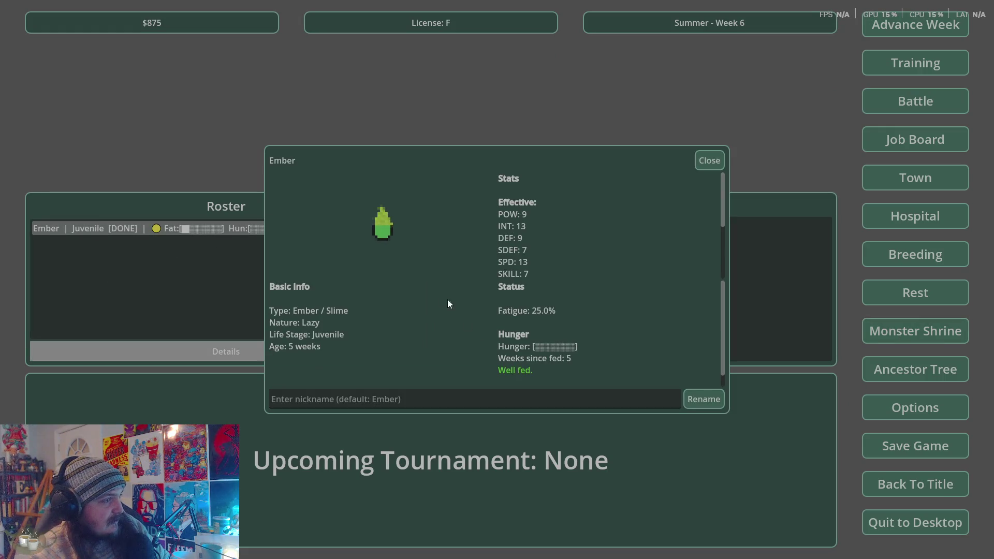
{"action": "left_click", "coordinate": [717, 165]}
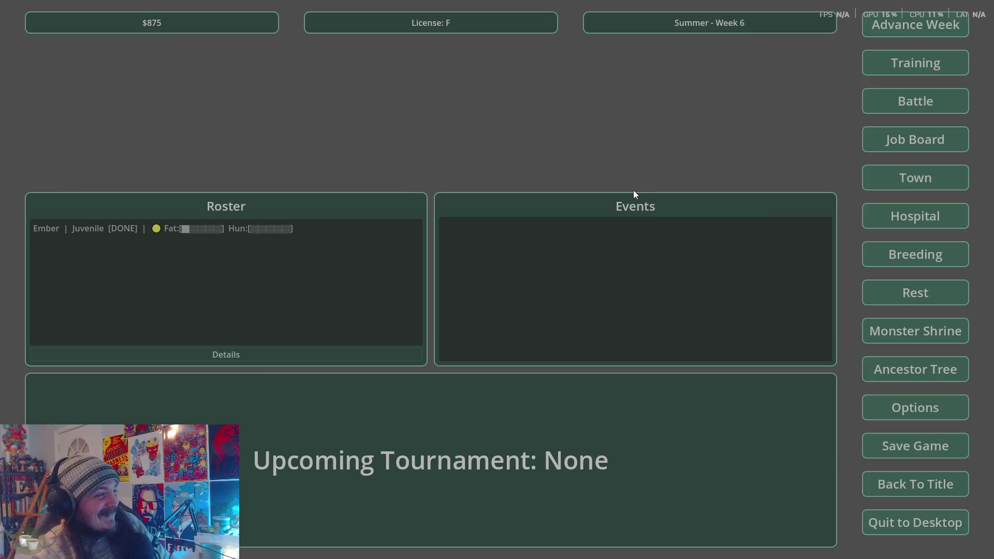
- Quit the game to desktop and dismiss the Save Scene As prompt without saving
{"action": "left_click", "coordinate": [898, 520]}
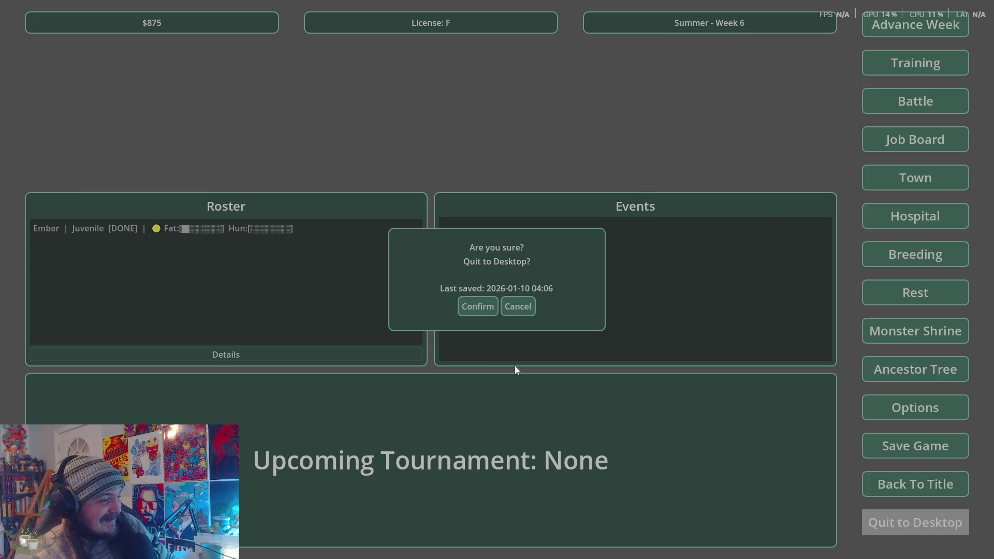
{"action": "left_click", "coordinate": [477, 307]}
{"action": "left_click", "coordinate": [761, 91]}
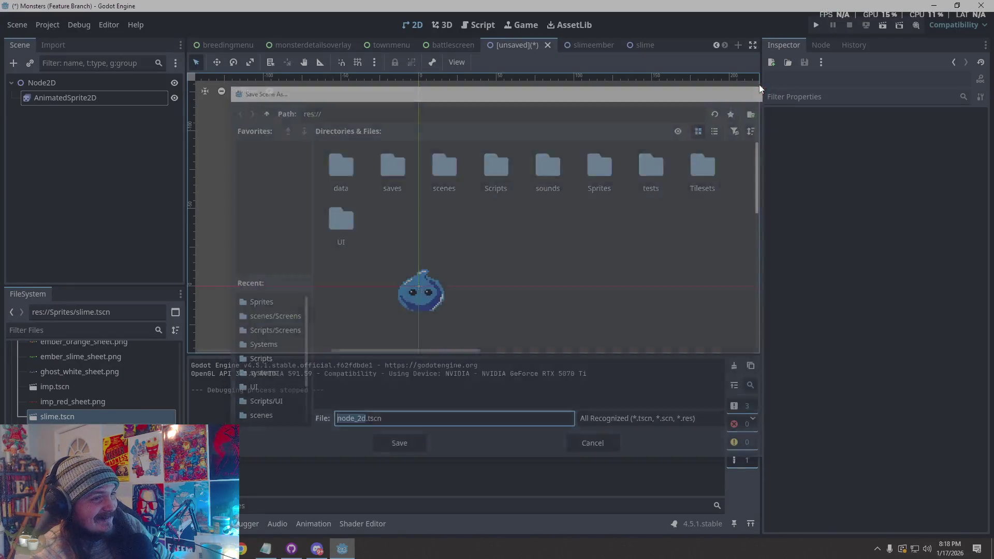